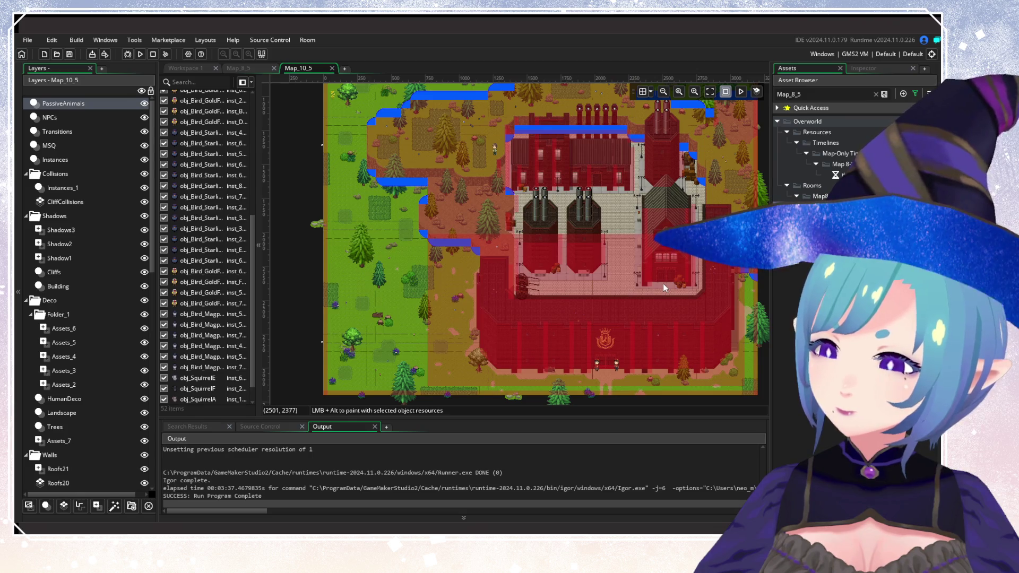
# Pan and zoom around Map_10_5, then clear the Map_8_5 asset search filter.
pyautogui.moveTo(663, 284); pyautogui.dragTo(640, 154)
pyautogui.scroll(5, 640, 154)
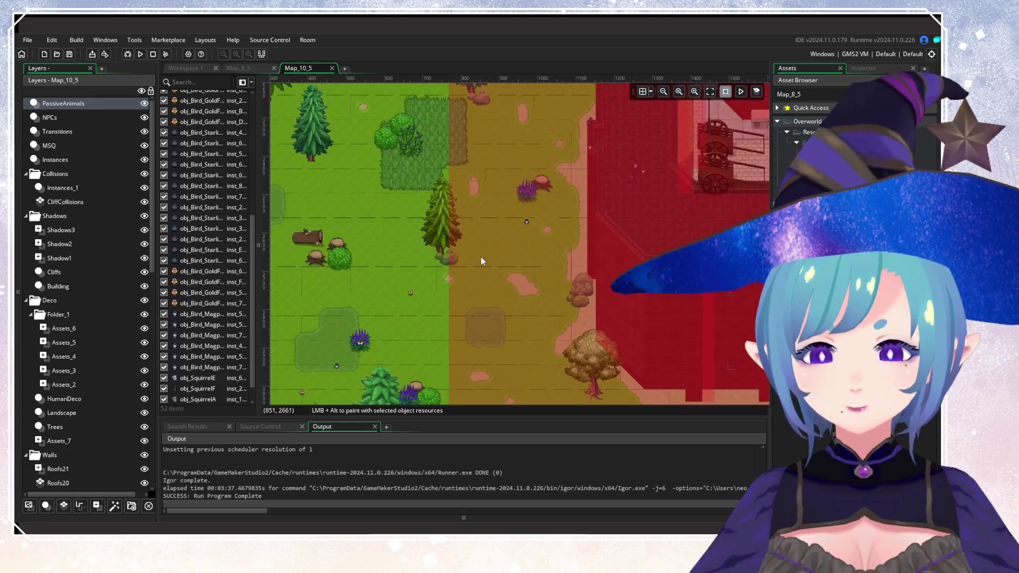
pyautogui.scroll(-2, 481, 257)
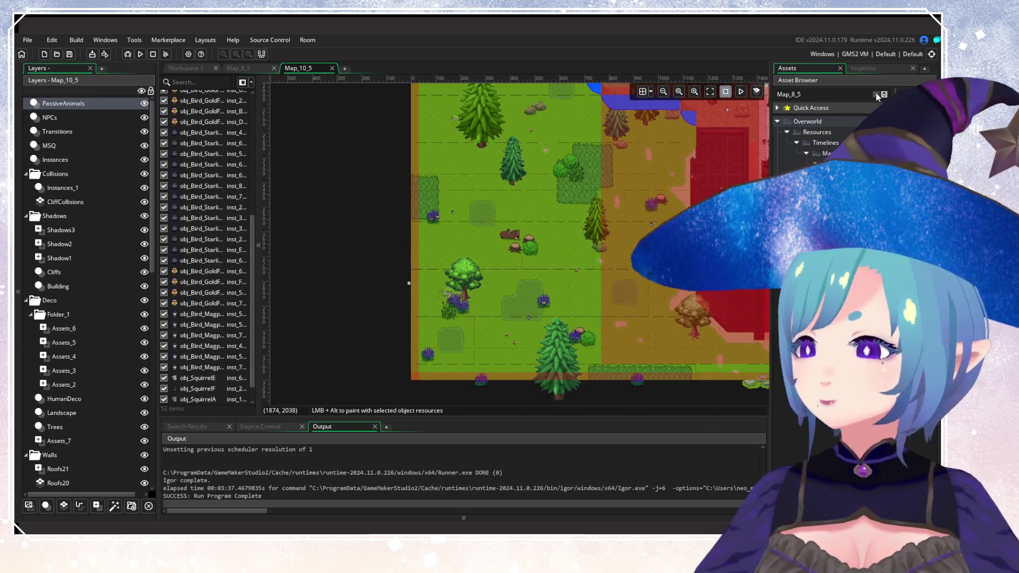
pyautogui.click(916, 92)
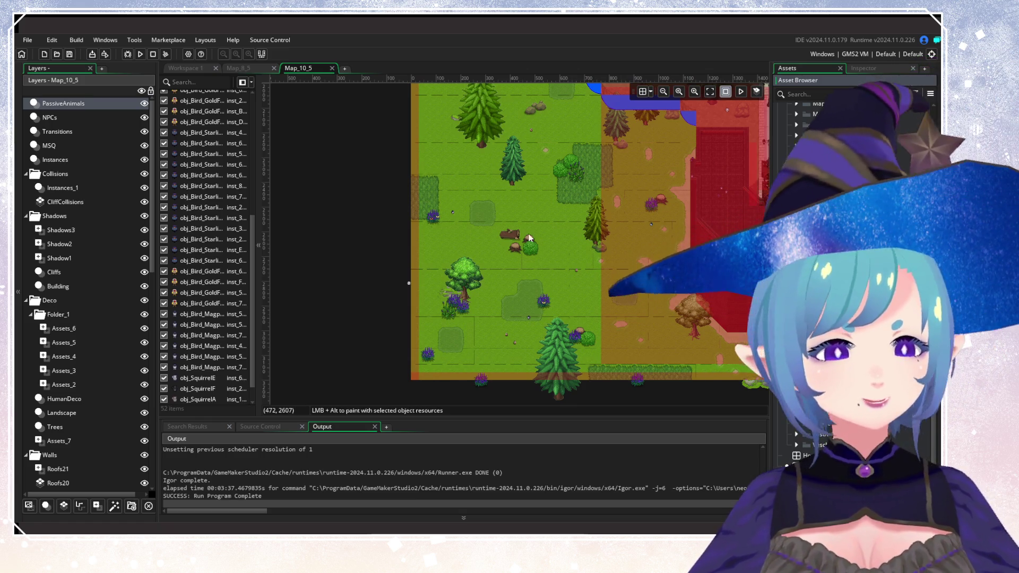
# Scroll the asset list past the Map folders and obj_Rock items to the Butterfly folder.
pyautogui.hscroll(3, 528, 237)
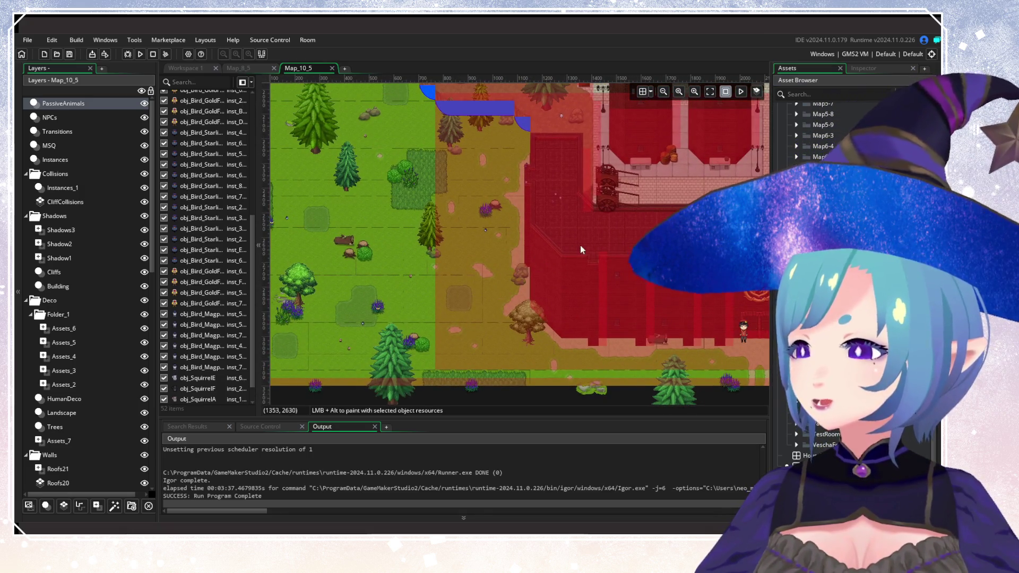
pyautogui.hscroll(-2, 580, 245)
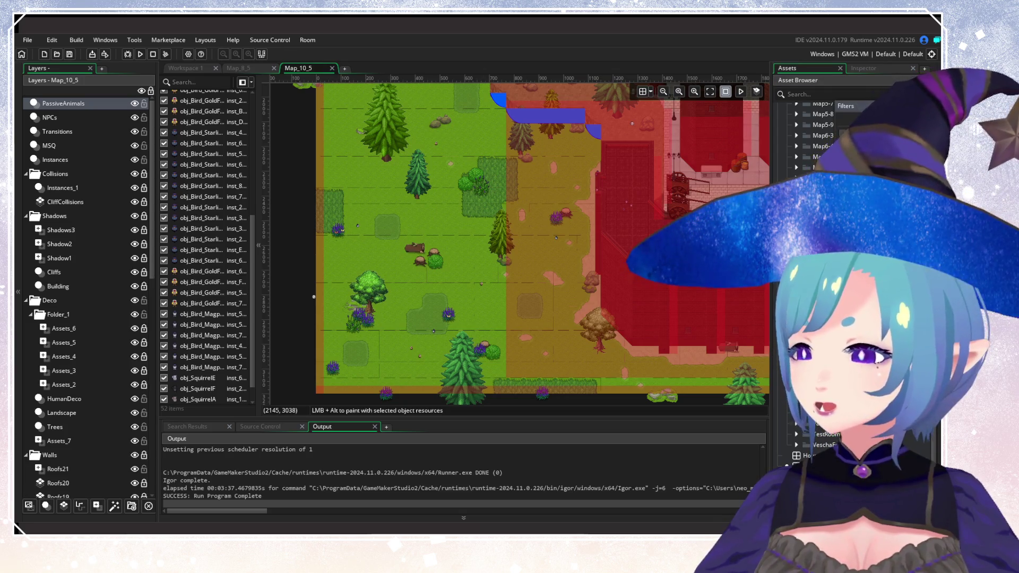
pyautogui.scroll(-10, 828, 266)
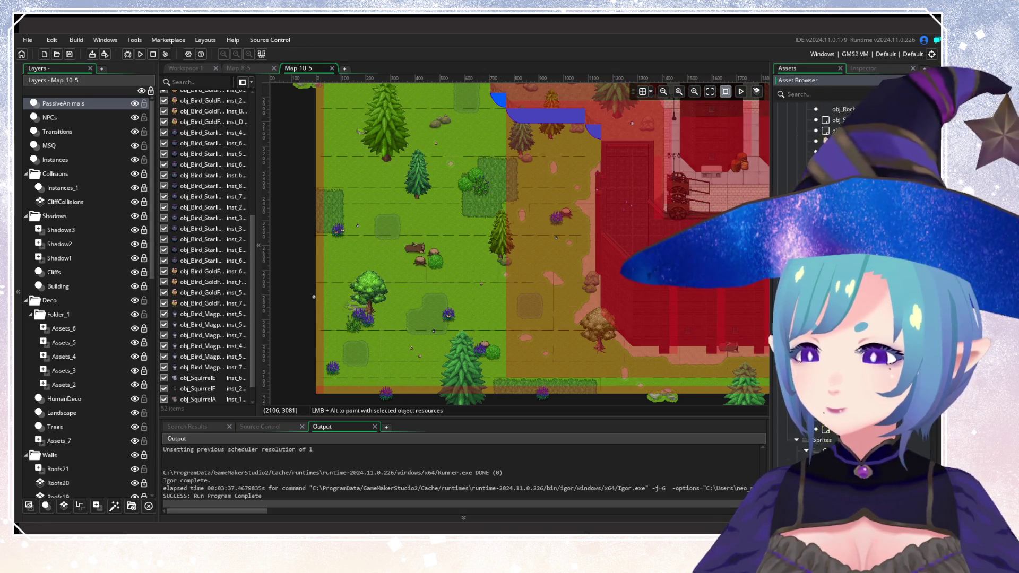
pyautogui.scroll(-5, 828, 265)
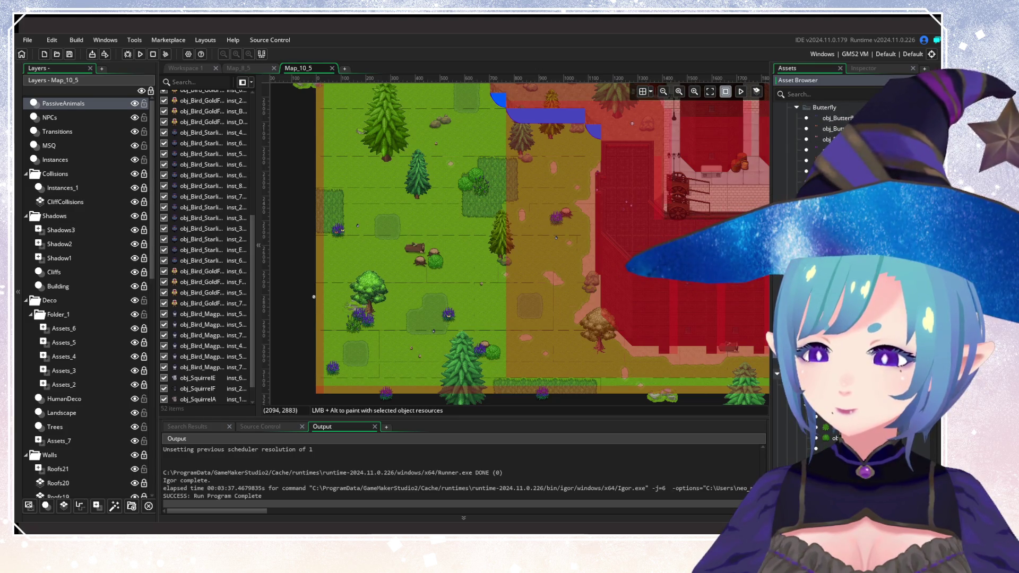
pyautogui.scroll(2, 486, 286)
# Place an animal instance near the left edge of Map_10_5.
pyautogui.click(408, 221)
pyautogui.scroll(10, 444, 332)
pyautogui.hscroll(2, 571, 314)
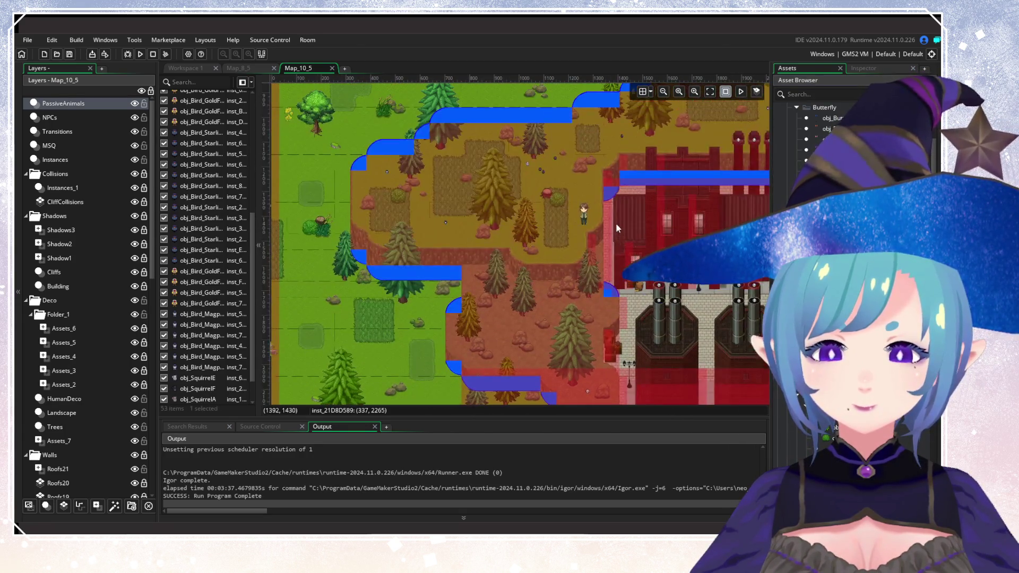
pyautogui.scroll(3, 615, 223)
pyautogui.hscroll(8, 380, 332)
pyautogui.hscroll(-5, 667, 291)
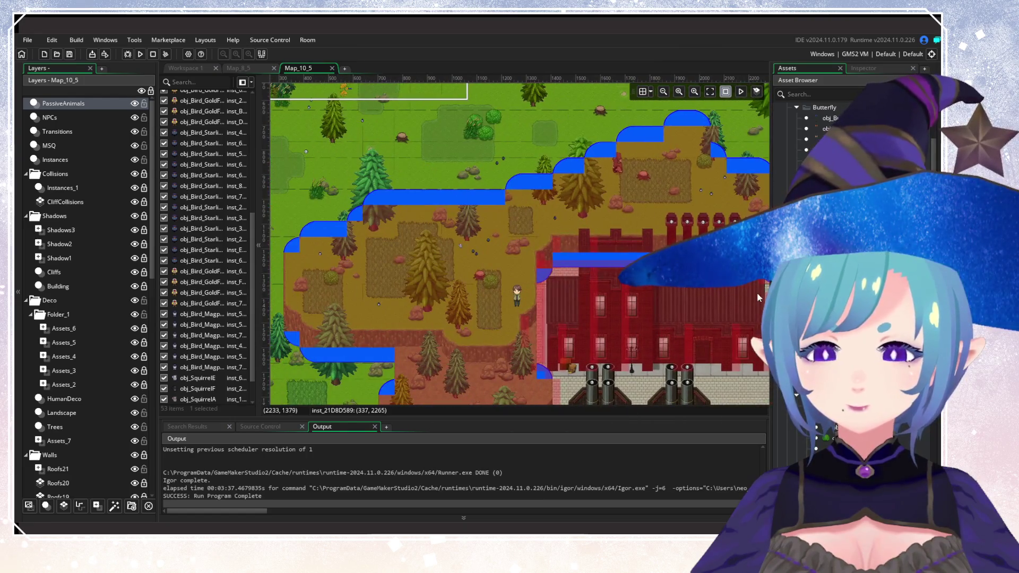
# Place a second animal instance in the grassy top area on the east side.
pyautogui.moveTo(757, 292); pyautogui.dragTo(508, 296)
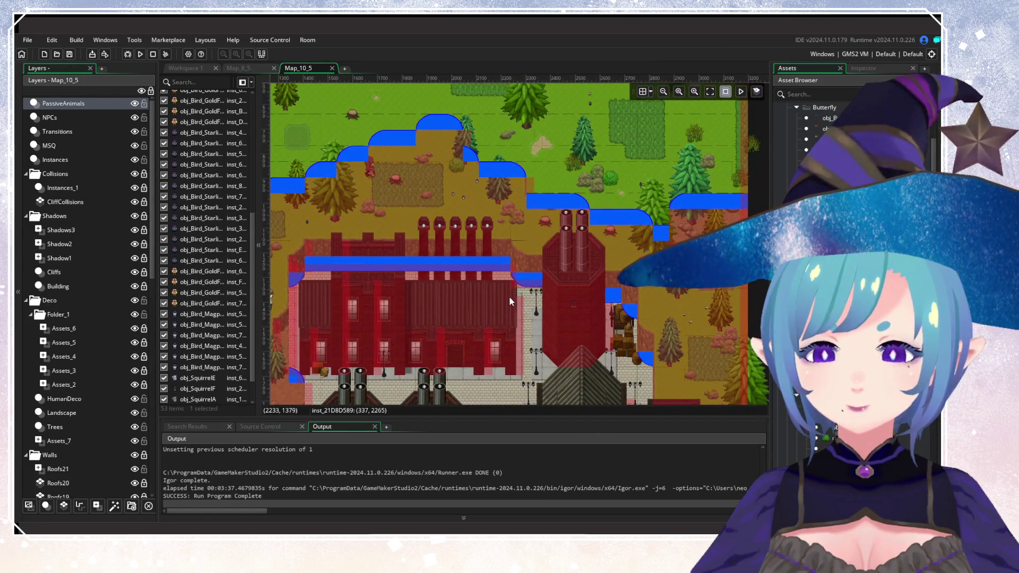
pyautogui.scroll(6, 597, 220)
pyautogui.hscroll(-8, 556, 333)
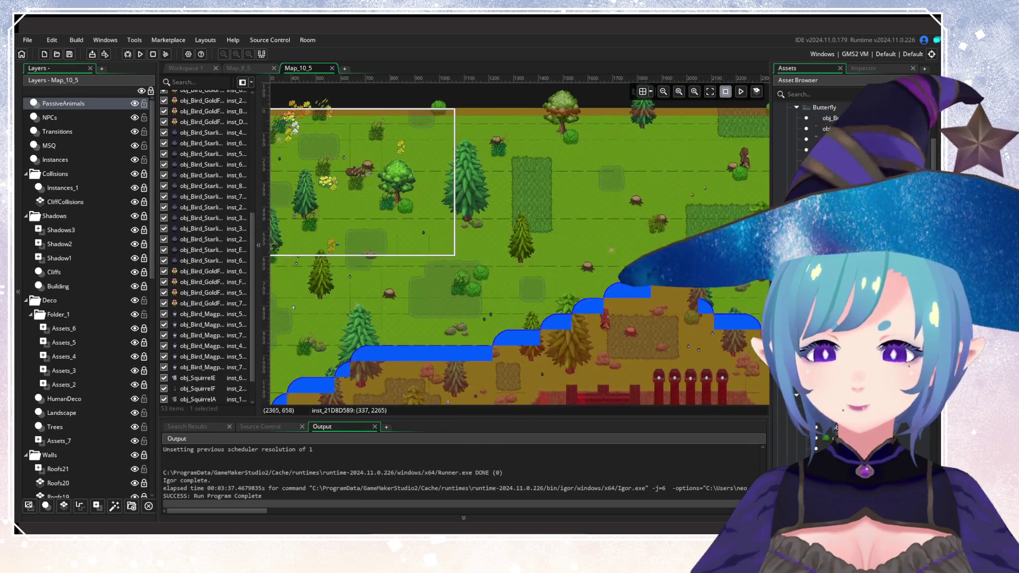
pyautogui.hscroll(-4, 590, 259)
pyautogui.scroll(-1, 591, 258)
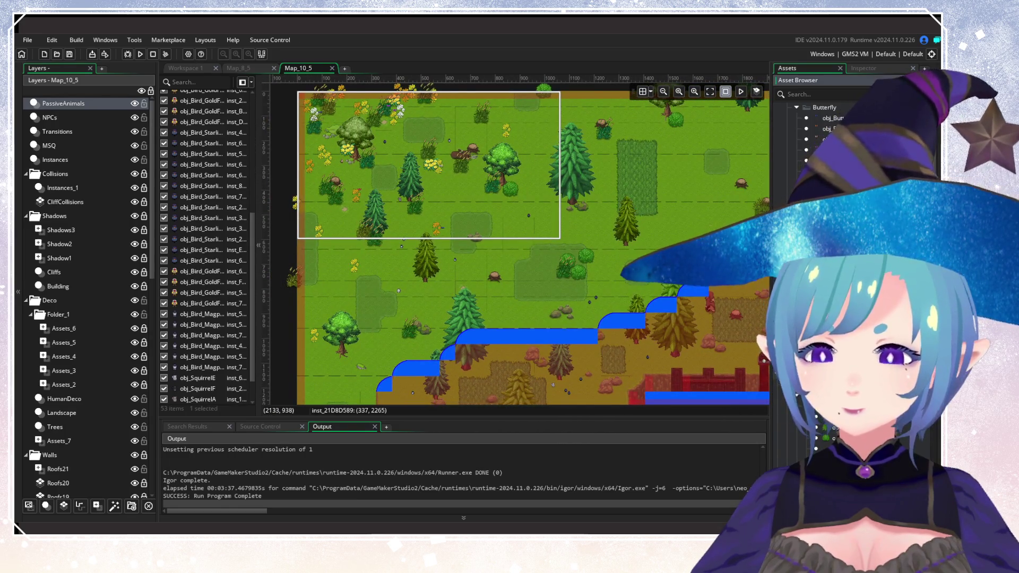
pyautogui.click(588, 199)
pyautogui.scroll(-3, 587, 200)
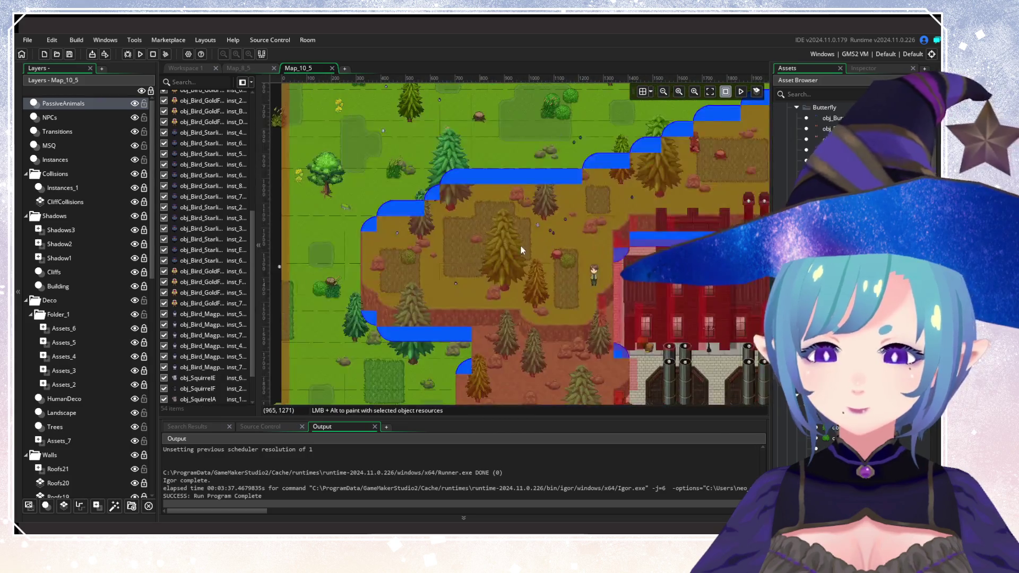
pyautogui.scroll(-3, 520, 246)
pyautogui.scroll(-1, 572, 199)
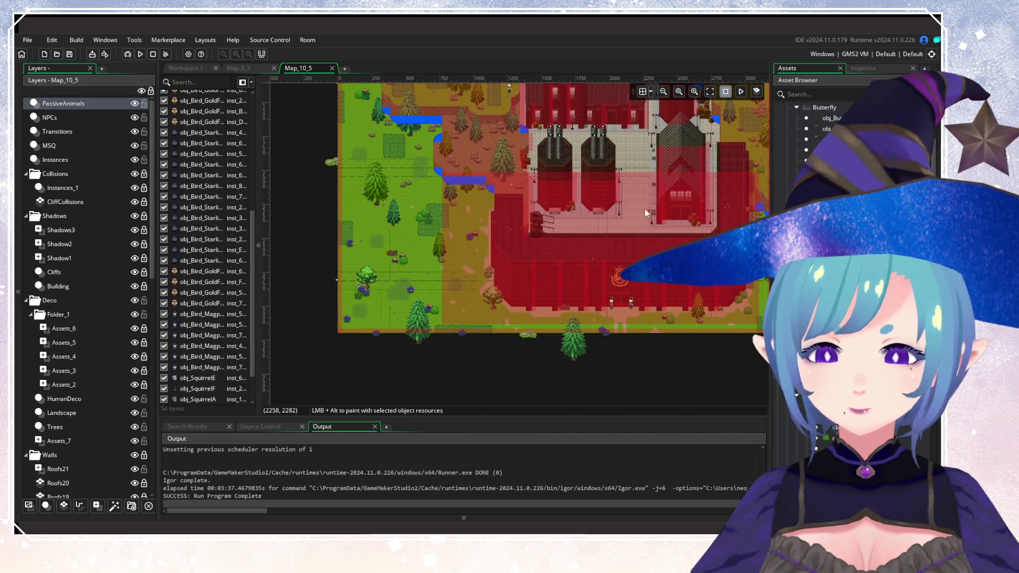
pyautogui.moveTo(646, 214); pyautogui.dragTo(601, 292)
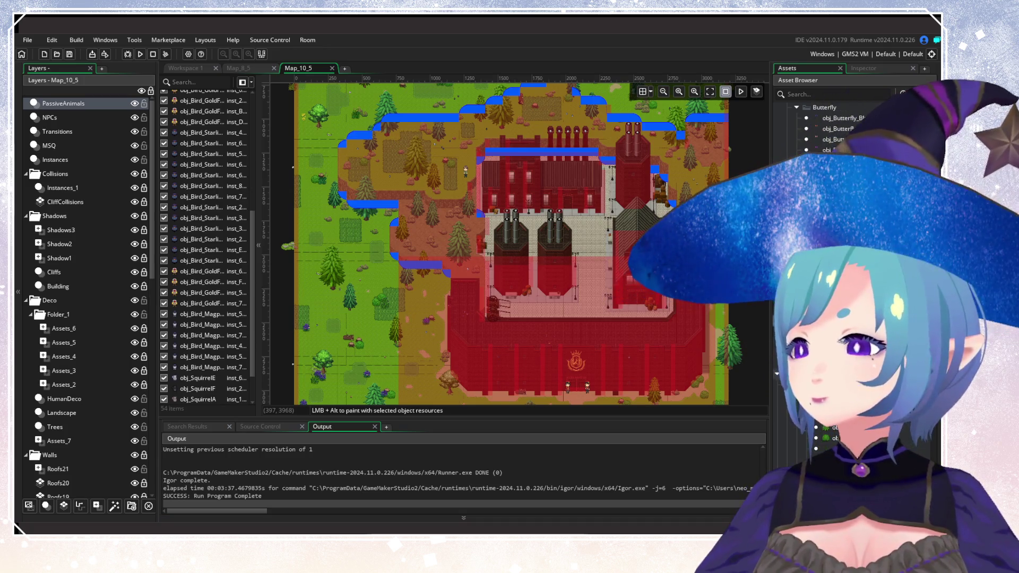
# Zoom out and centre the view so the farm complex and surrounding forest fit on screen.
pyautogui.scroll(-2, 593, 184)
pyautogui.scroll(-2, 561, 227)
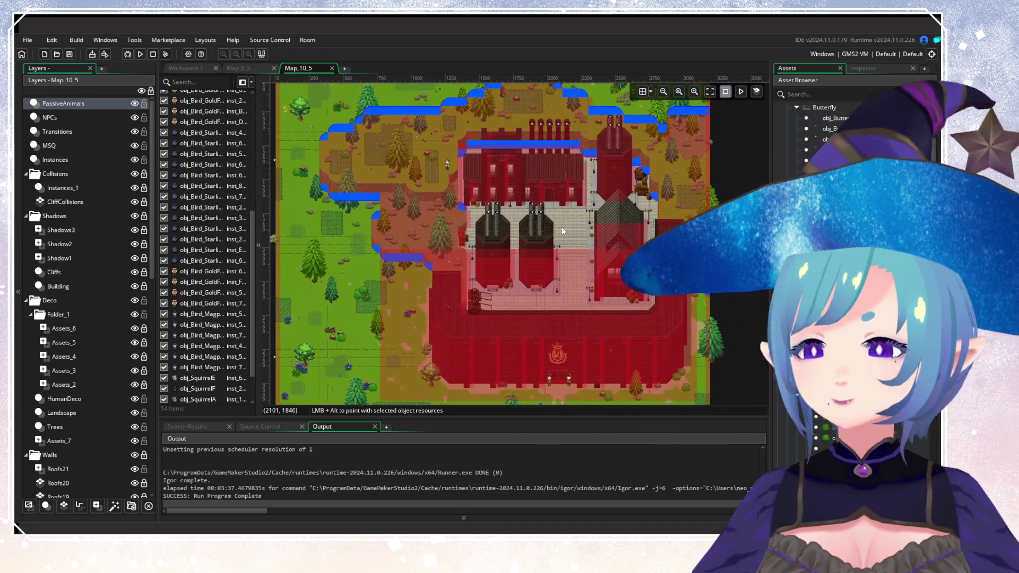
pyautogui.scroll(2, 561, 243)
pyautogui.scroll(-3, 557, 275)
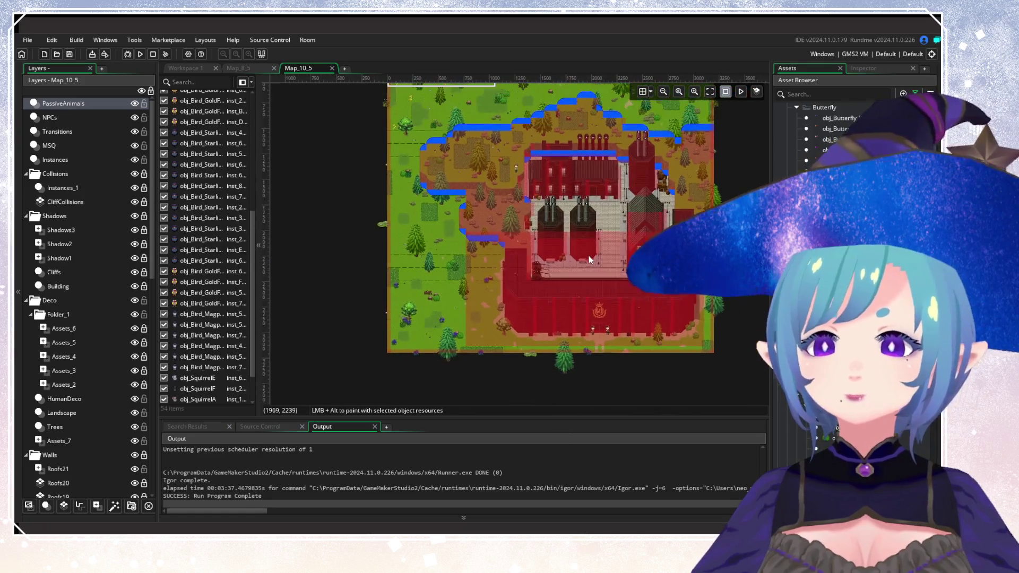
pyautogui.scroll(-2, 579, 307)
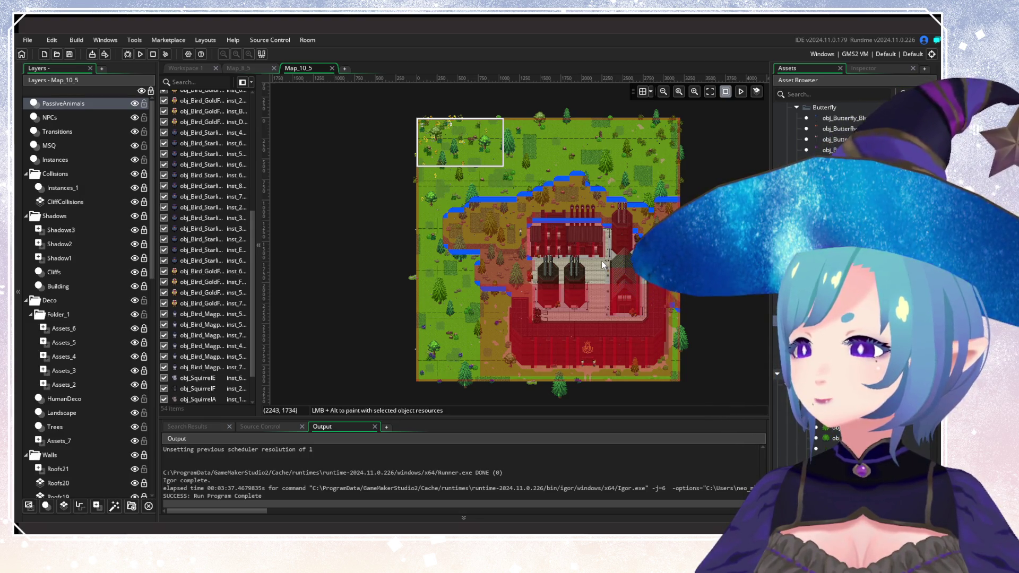
pyautogui.moveTo(607, 284); pyautogui.dragTo(562, 282)
pyautogui.scroll(1, 560, 275)
pyautogui.scroll(-1, 523, 272)
pyautogui.scroll(1, 550, 278)
pyautogui.scroll(-1, 550, 278)
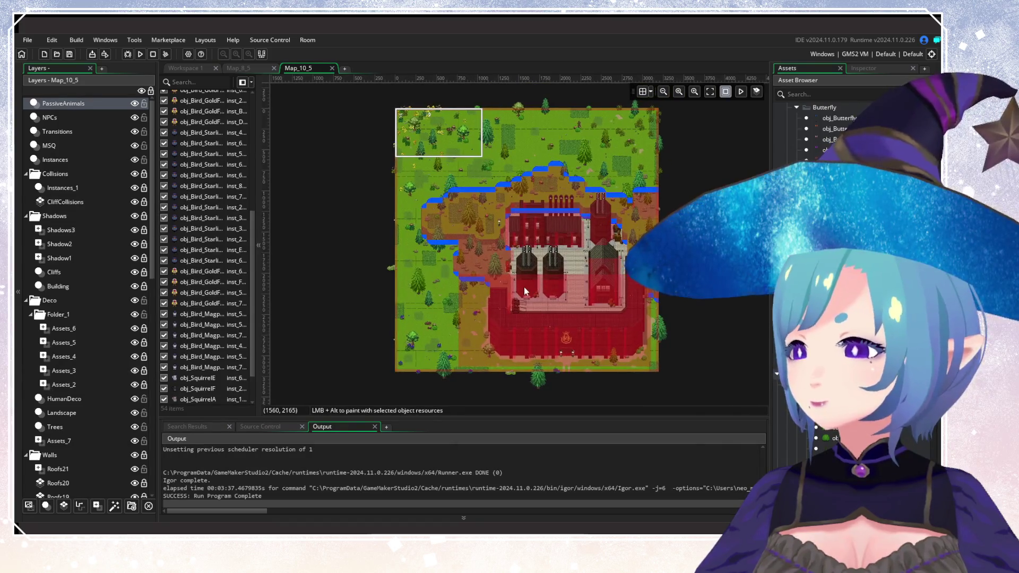
pyautogui.scroll(1, 524, 287)
pyautogui.moveTo(538, 279); pyautogui.dragTo(513, 282)
pyautogui.scroll(-1, 514, 282)
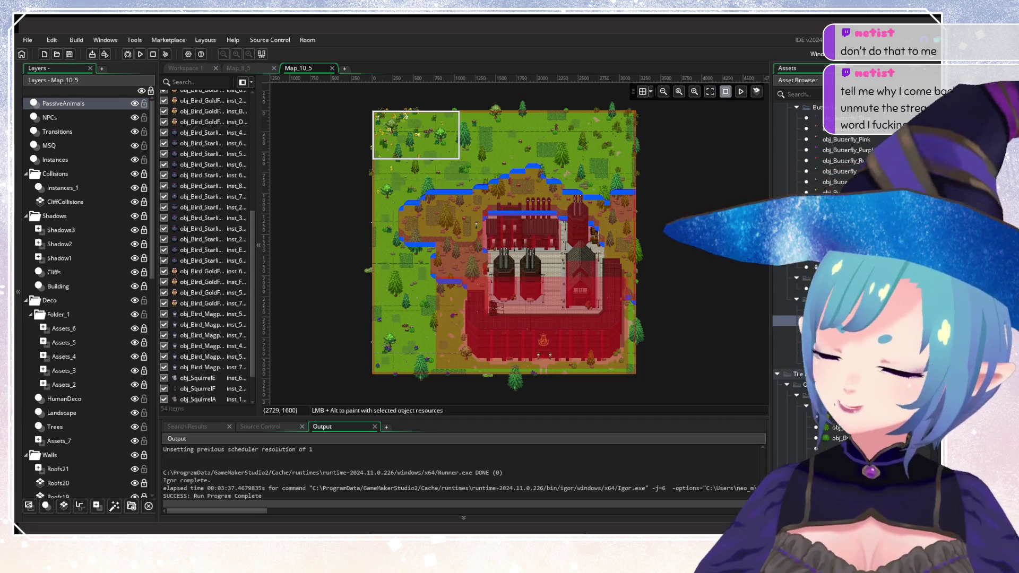
# Zoom out and recentre until the entire Map_10_5 room is framed in the editor.
pyautogui.scroll(3, 546, 247)
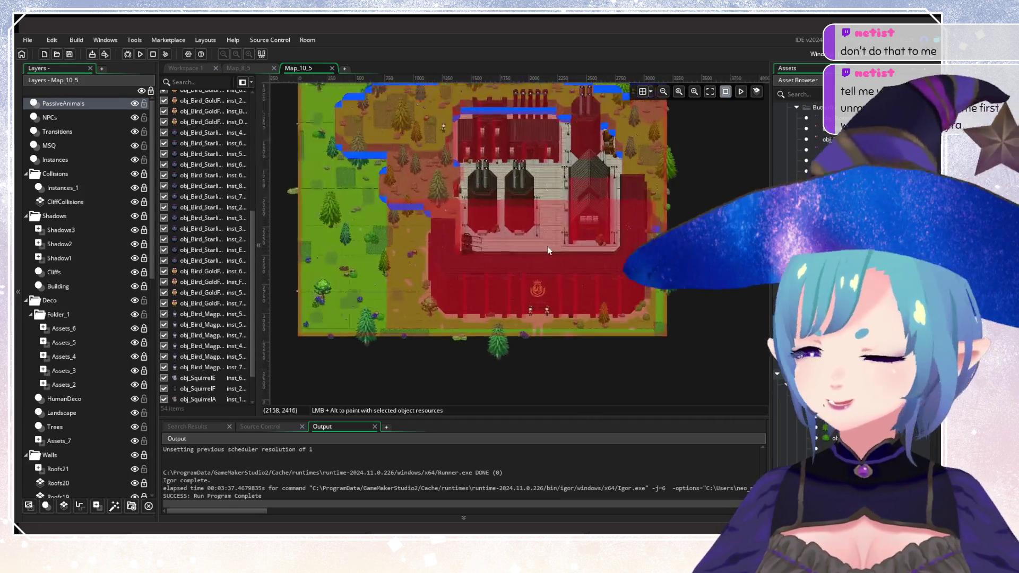
pyautogui.scroll(2, 546, 263)
pyautogui.scroll(-2, 614, 231)
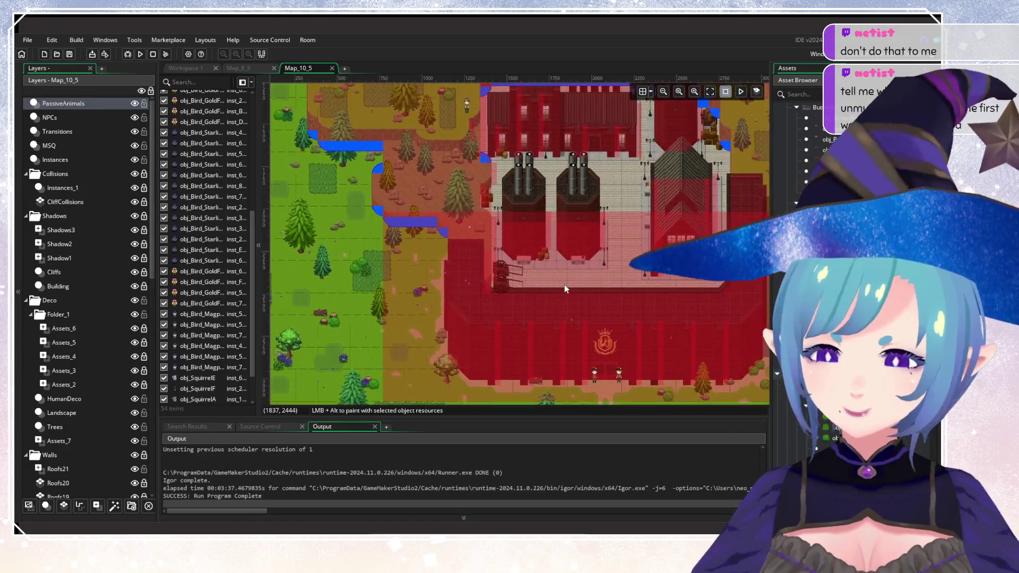
pyautogui.scroll(-2, 541, 288)
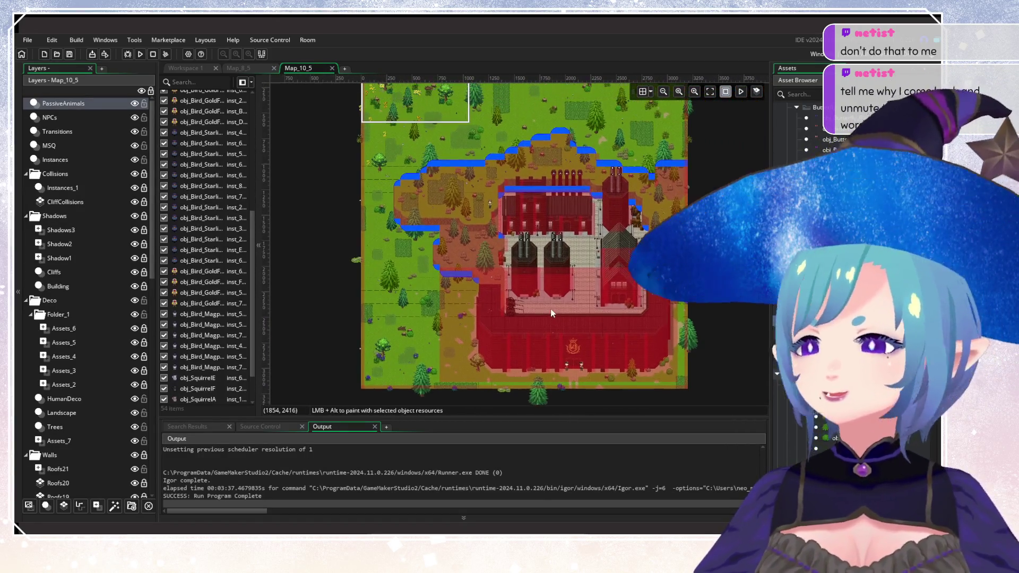
pyautogui.scroll(2, 552, 314)
pyautogui.scroll(-2, 564, 272)
pyautogui.scroll(-3, 563, 296)
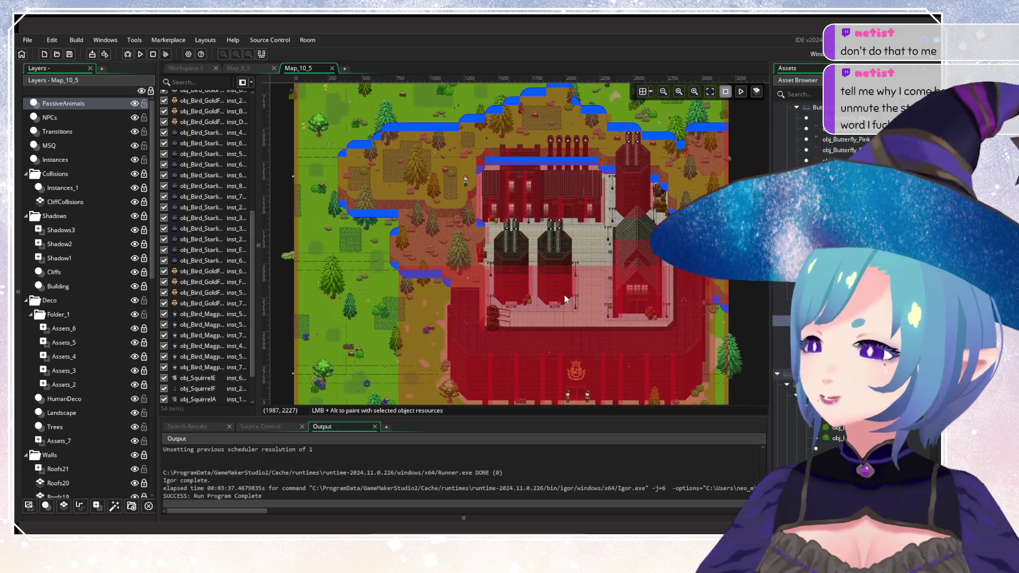
pyautogui.moveTo(537, 259)
pyautogui.mouseDown()
pyautogui.moveTo(541, 304)
pyautogui.moveTo(554, 304)
pyautogui.mouseUp()
pyautogui.scroll(-1, 555, 303)
pyautogui.scroll(1, 557, 297)
pyautogui.moveTo(561, 284); pyautogui.dragTo(565, 253)
pyautogui.scroll(1, 564, 254)
pyautogui.scroll(-1, 563, 276)
pyautogui.scroll(-1, 564, 283)
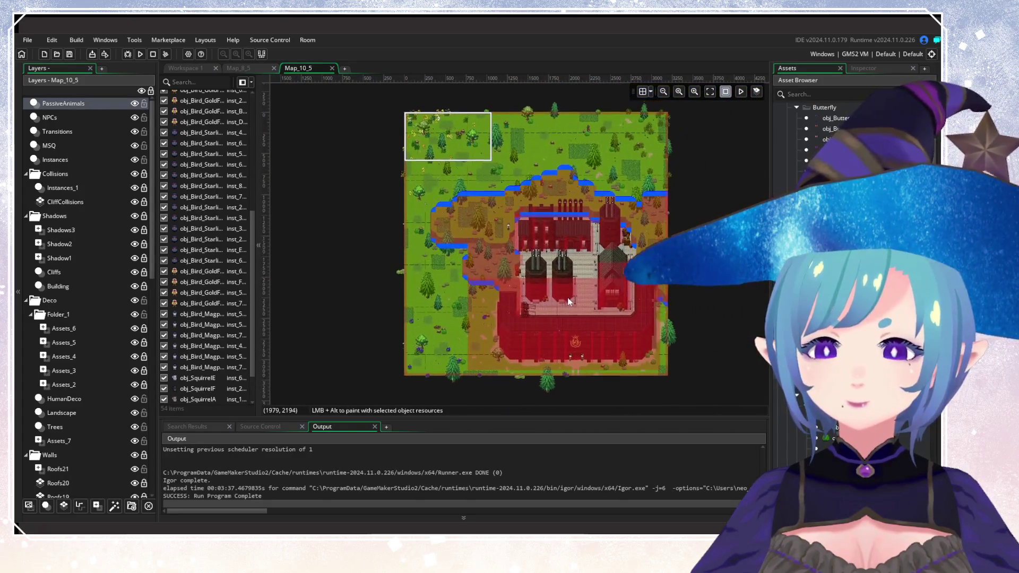
pyautogui.scroll(1, 560, 284)
pyautogui.moveTo(557, 285); pyautogui.dragTo(553, 298)
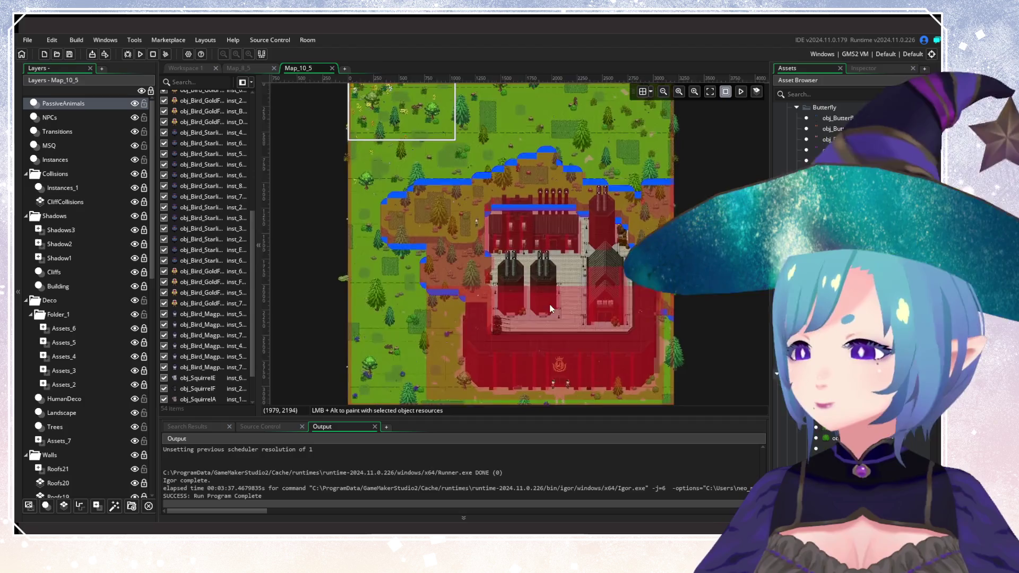
pyautogui.scroll(-1, 553, 298)
pyautogui.scroll(1, 547, 302)
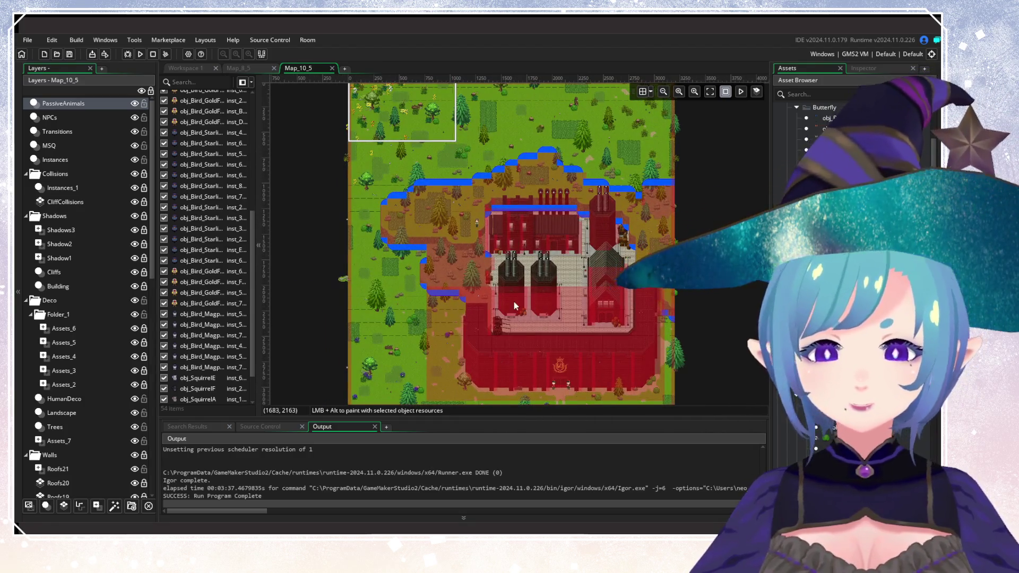
pyautogui.moveTo(566, 321)
pyautogui.mouseDown()
pyautogui.moveTo(553, 285)
pyautogui.moveTo(551, 314)
pyautogui.mouseUp()
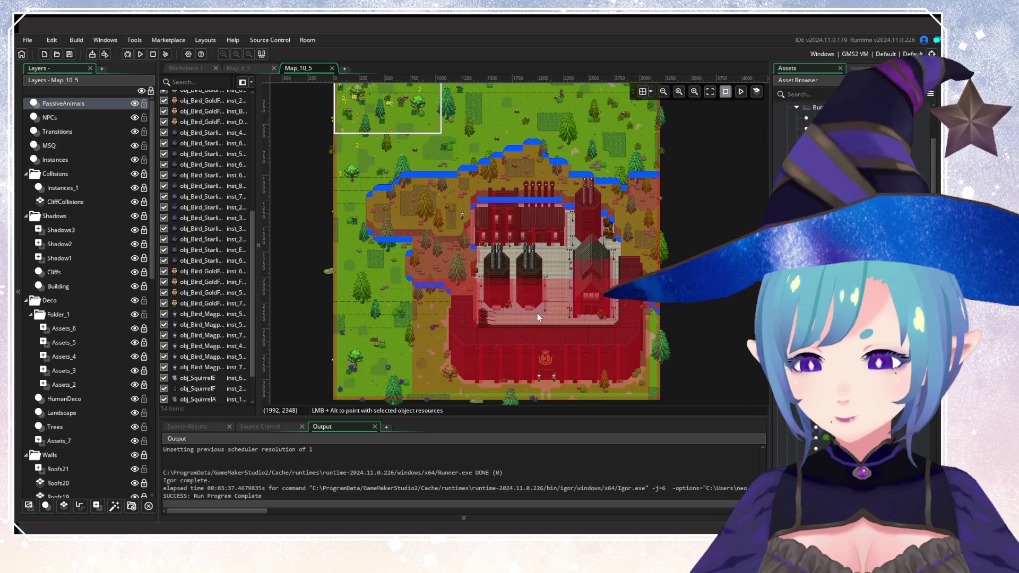
pyautogui.moveTo(538, 304); pyautogui.dragTo(561, 287)
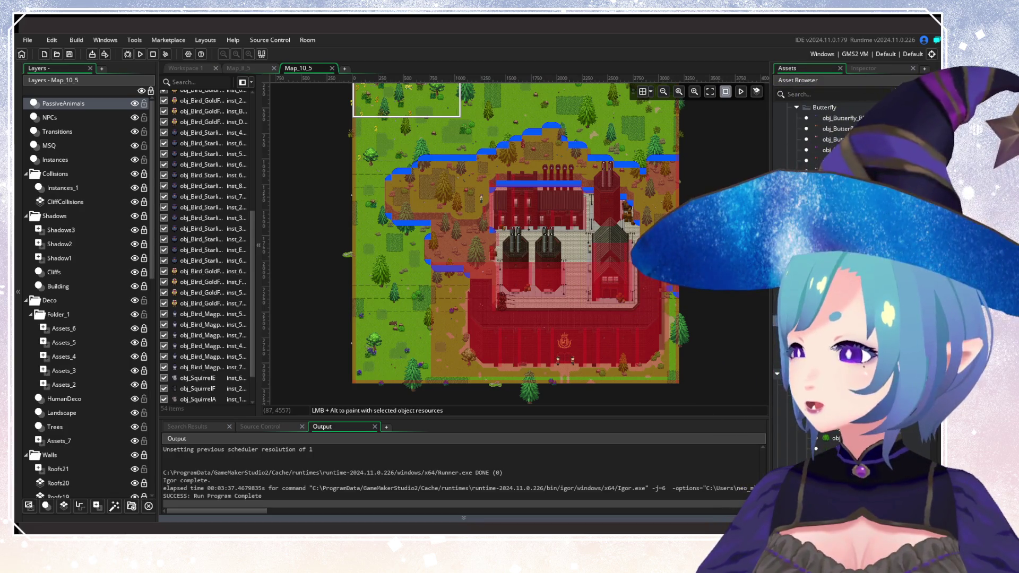
pyautogui.click(812, 94)
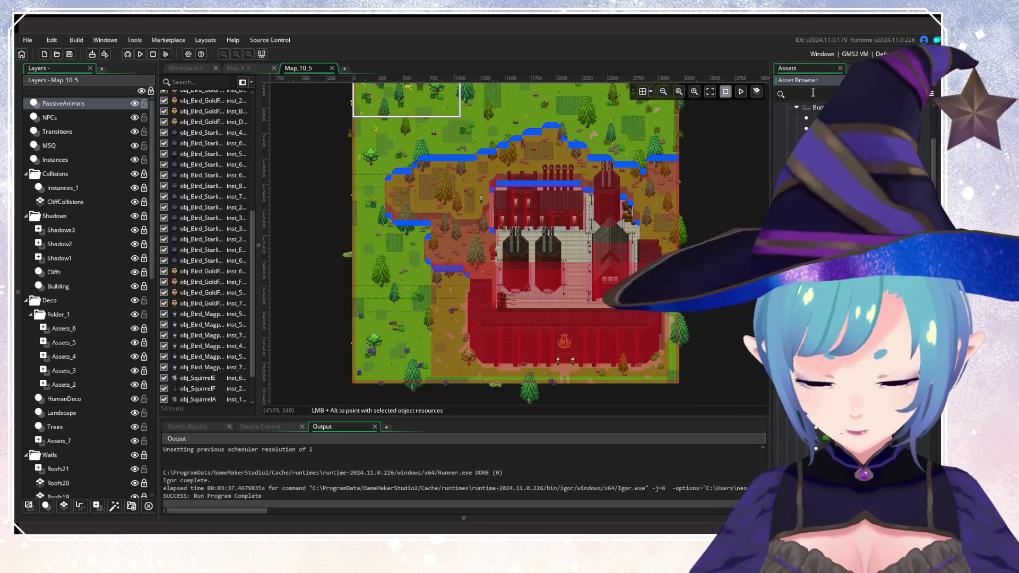
# Search the Asset Browser for Map_10_6.
pyautogui.write('Map_10_')
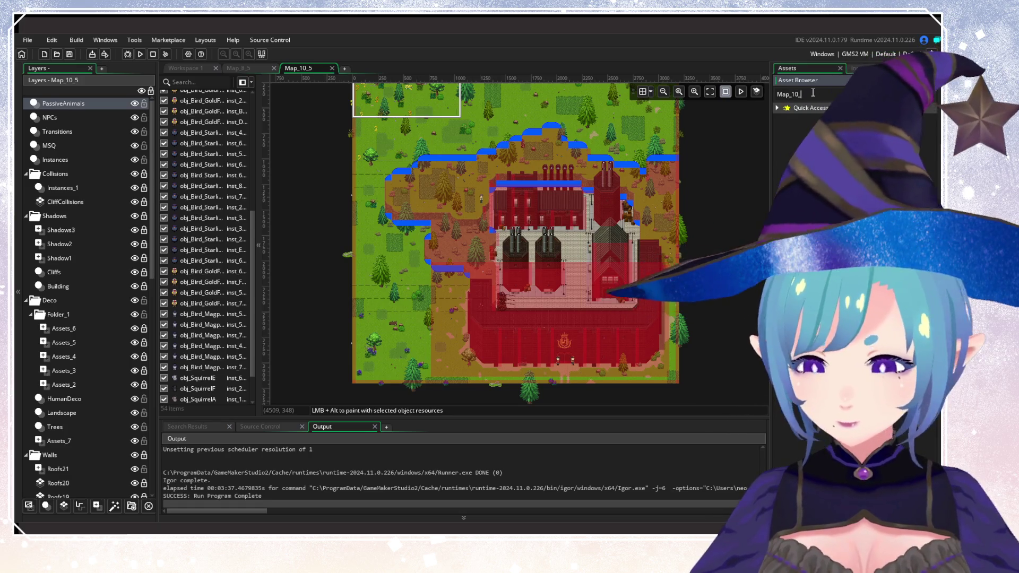
pyautogui.write('6')
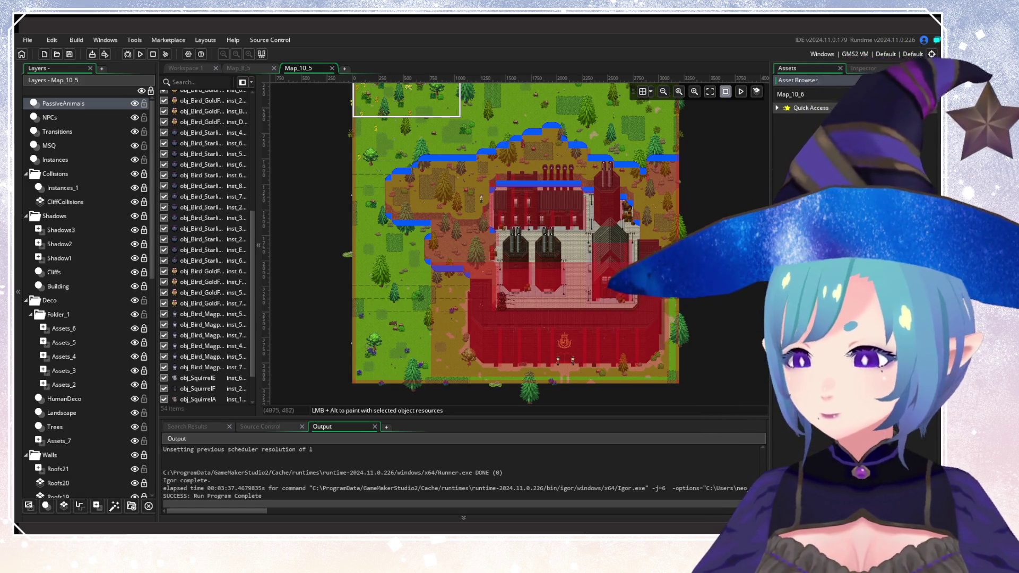
pyautogui.press('Return')
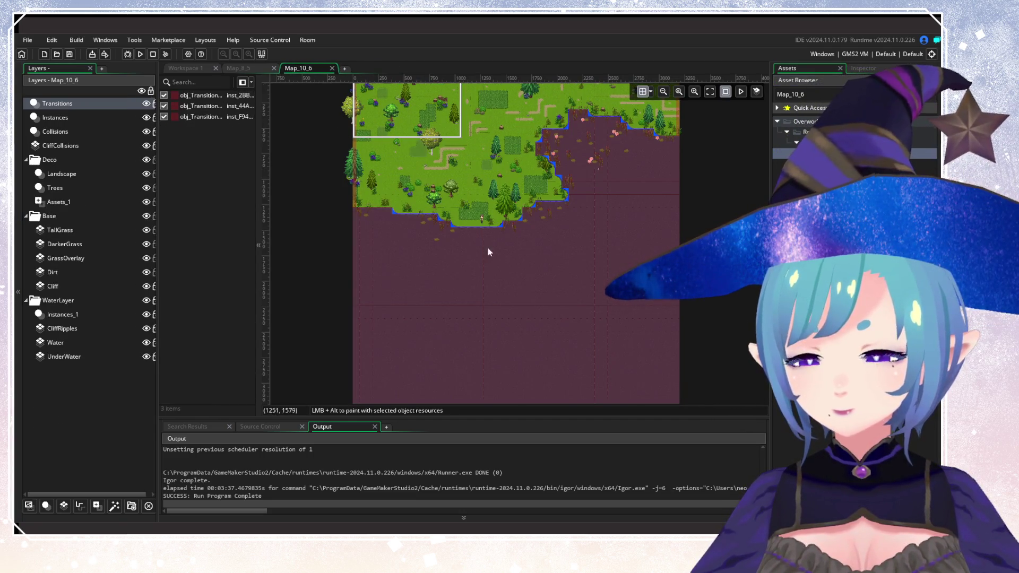
# Open the Map_10_6 room and shift the view to its left side.
pyautogui.moveTo(483, 241); pyautogui.dragTo(508, 317)
pyautogui.scroll(3, 508, 317)
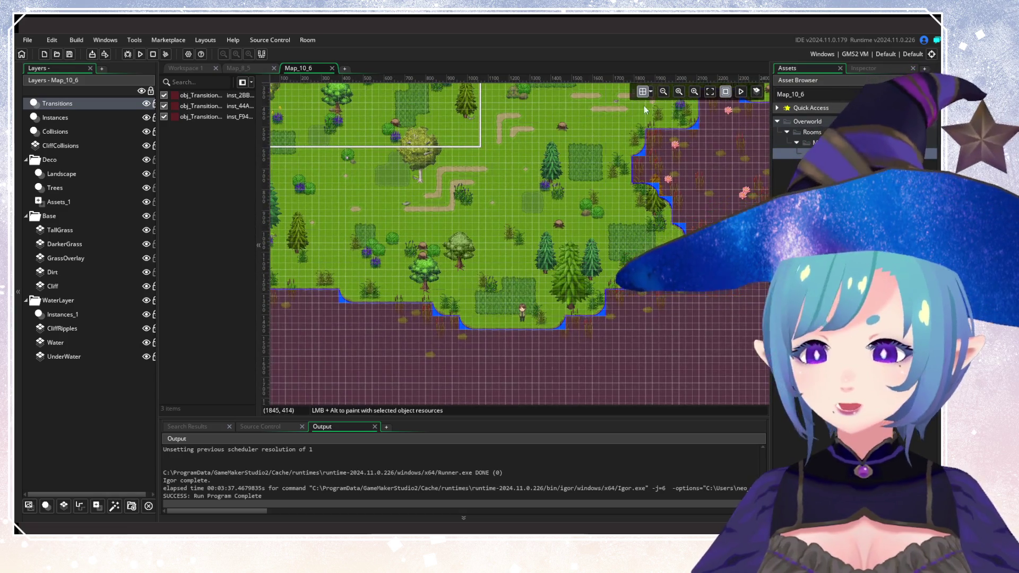
pyautogui.scroll(-2, 515, 291)
pyautogui.scroll(2, 563, 253)
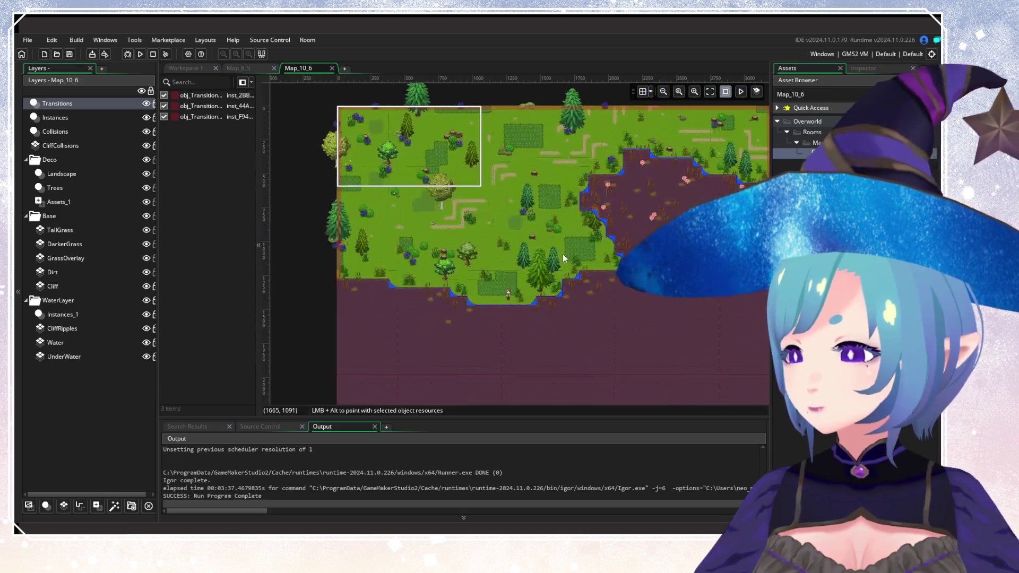
pyautogui.moveTo(391, 257); pyautogui.dragTo(534, 246)
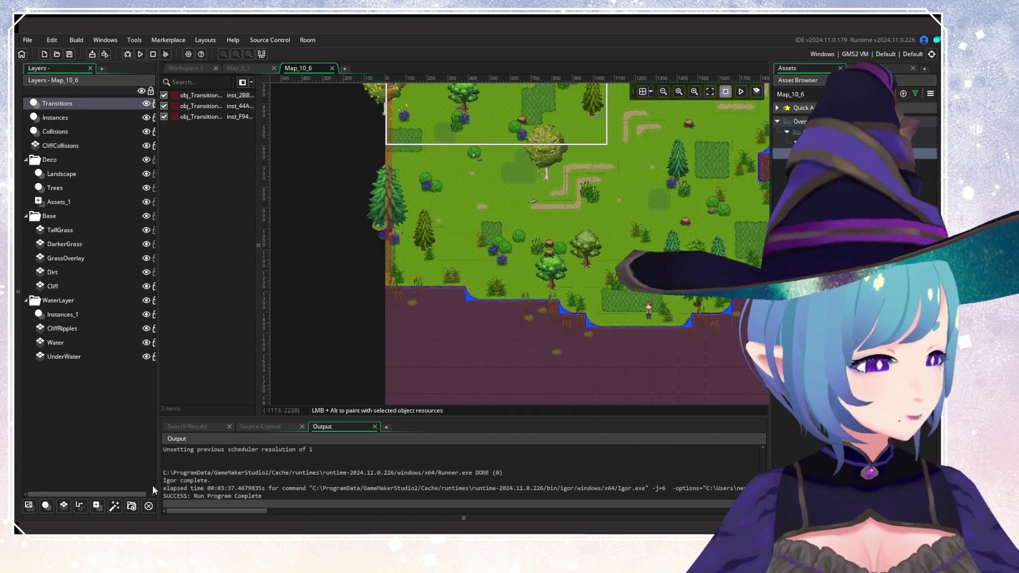
# Add a new instance layer and rename it PassiveAnimals.
pyautogui.click(48, 505)
pyautogui.rightClick(90, 109)
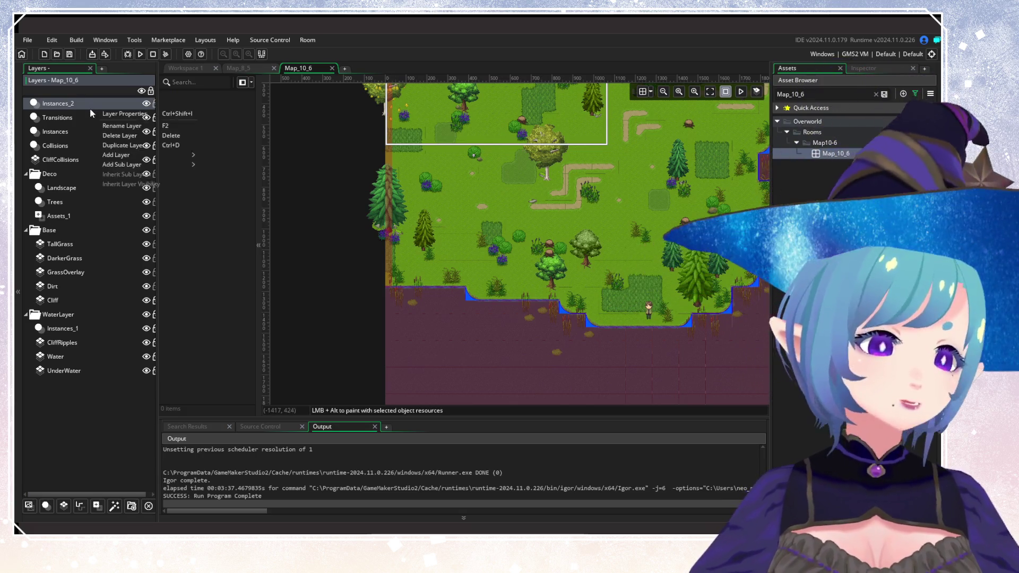
pyautogui.click(120, 128)
pyautogui.write('Pa')
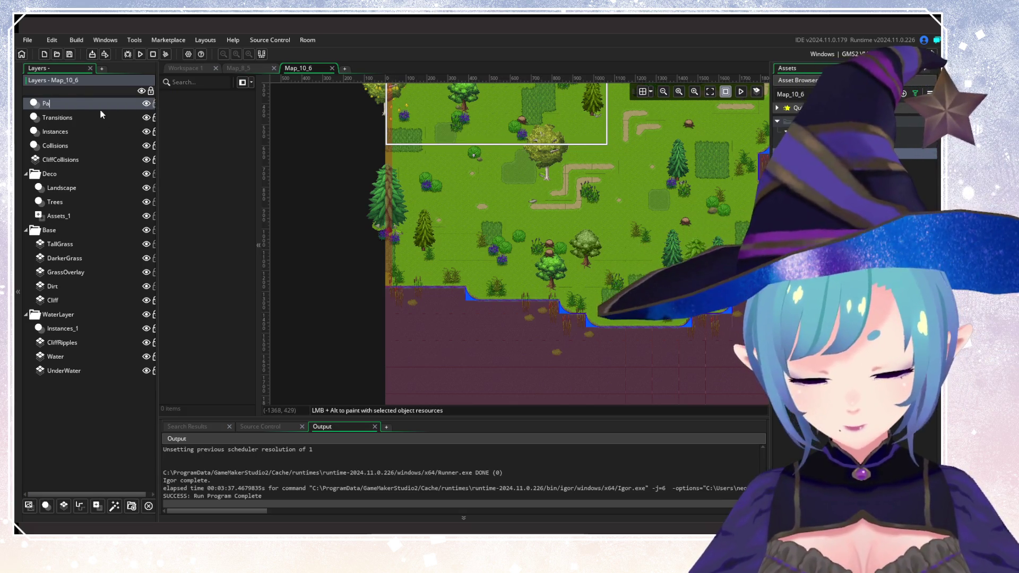
pyautogui.write('ssiveAnimals')
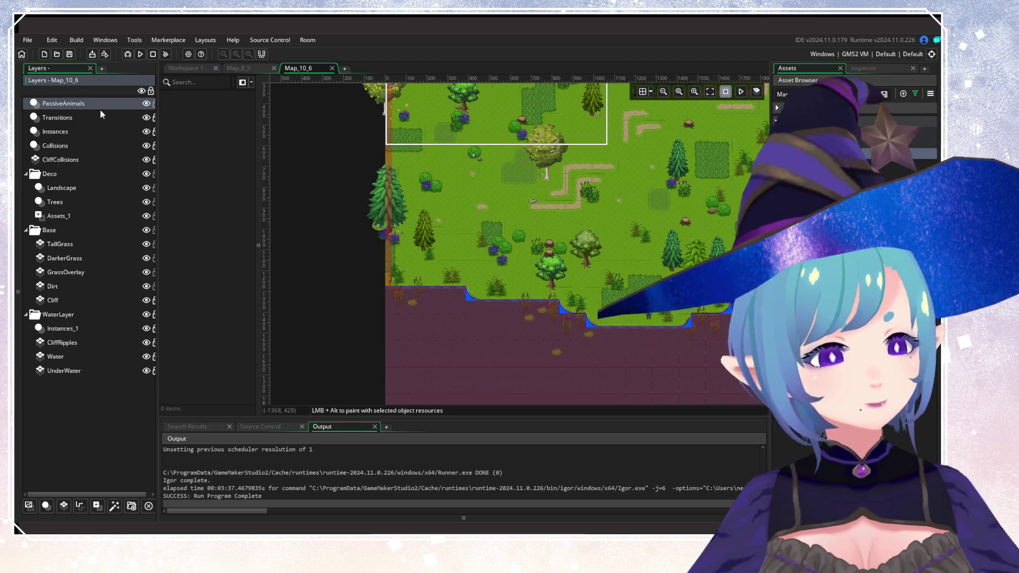
pyautogui.press('Return')
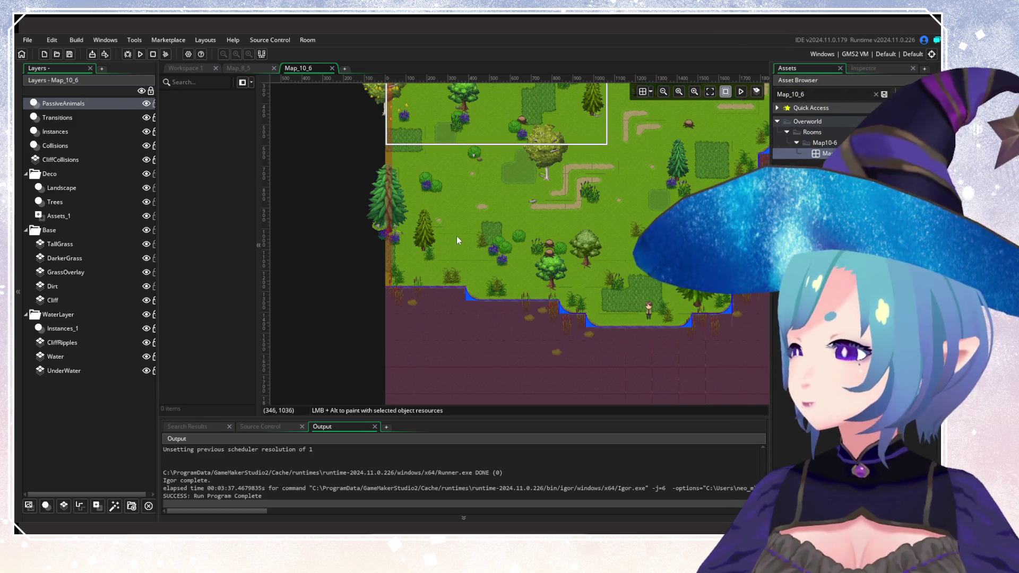
# Clear the Map_10_6 asset search and scroll the full tree to the Birds animal objects.
pyautogui.moveTo(456, 236); pyautogui.dragTo(327, 217)
pyautogui.scroll(-1, 368, 207)
pyautogui.scroll(2, 354, 276)
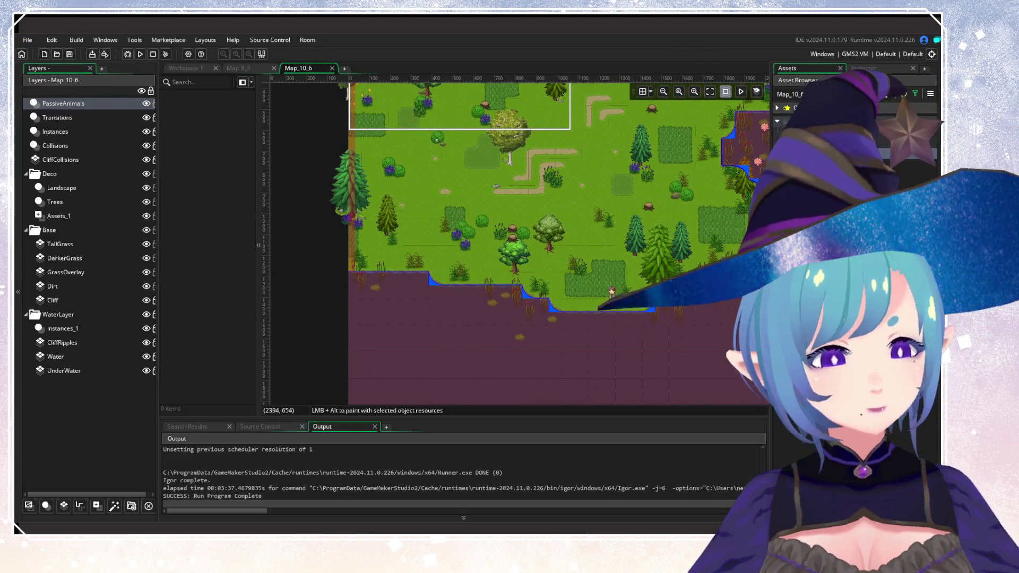
pyautogui.click(876, 94)
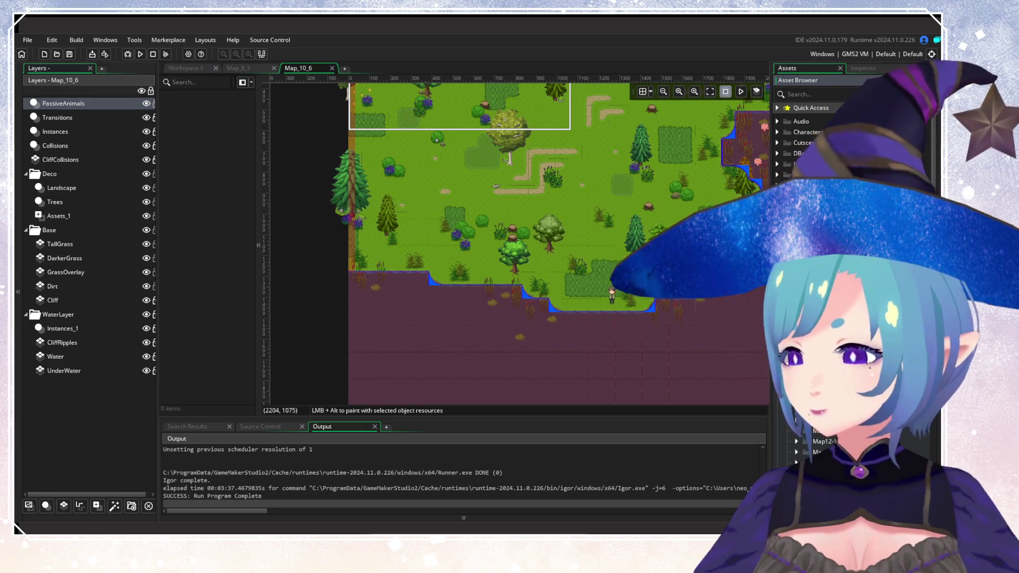
pyautogui.scroll(-5, 828, 159)
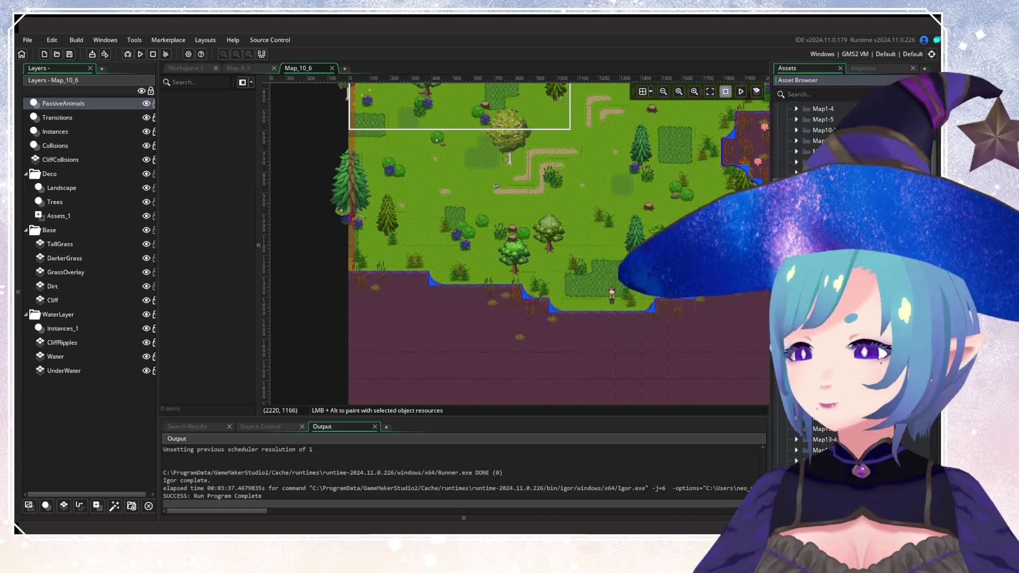
pyautogui.click(914, 93)
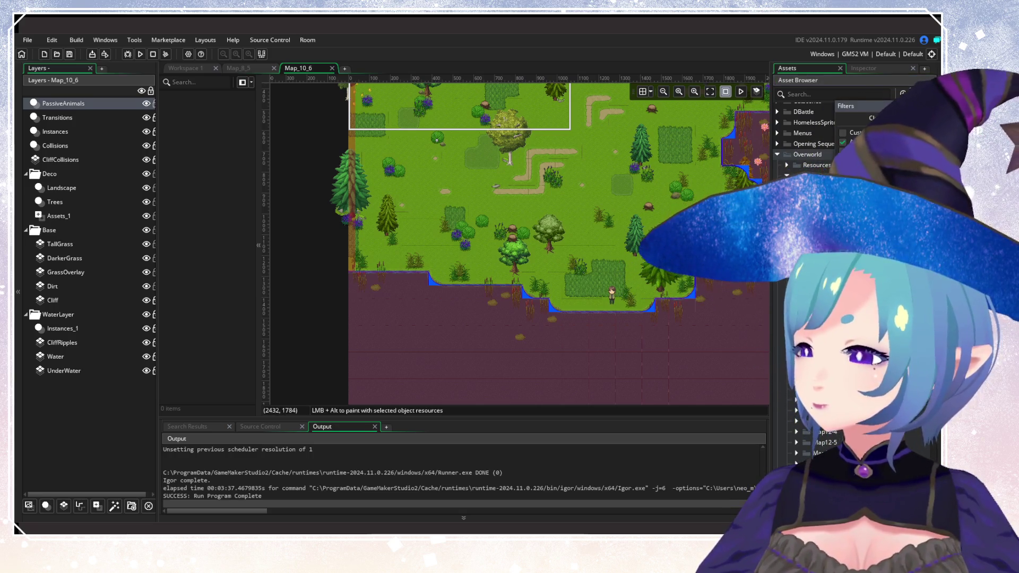
pyautogui.click(817, 213)
pyautogui.scroll(-5, 817, 138)
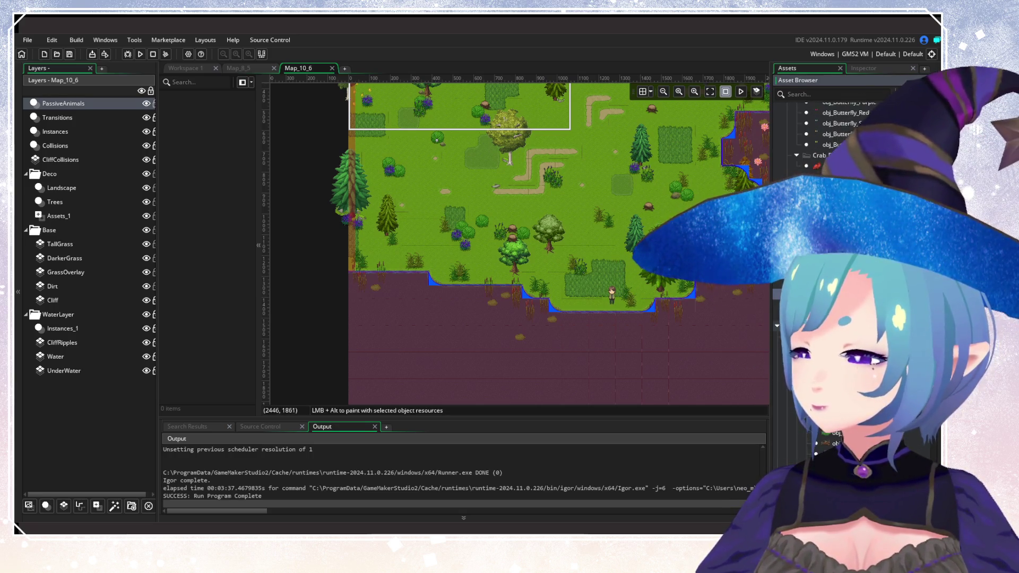
pyautogui.scroll(5, 789, 151)
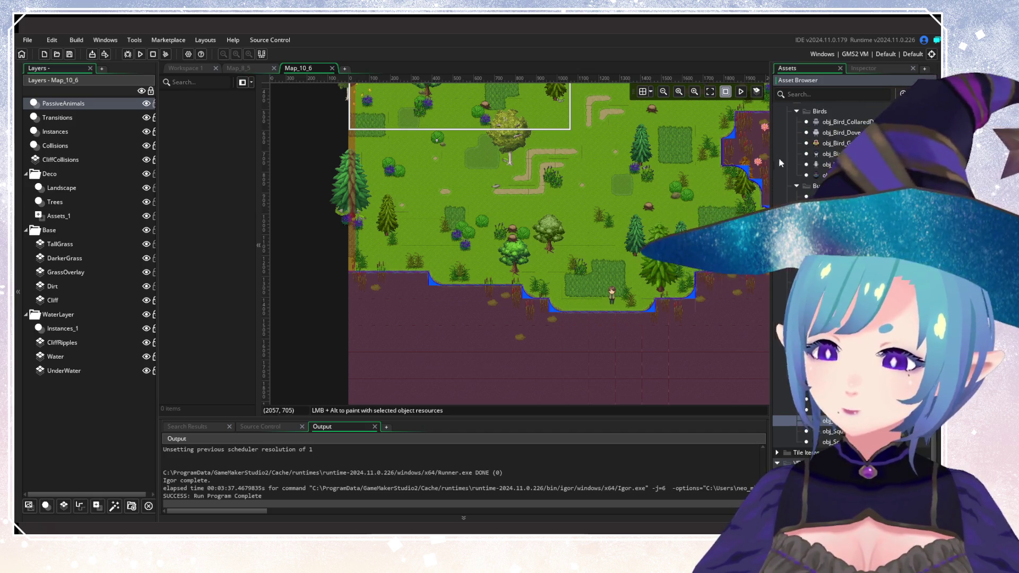
pyautogui.scroll(-3, 485, 334)
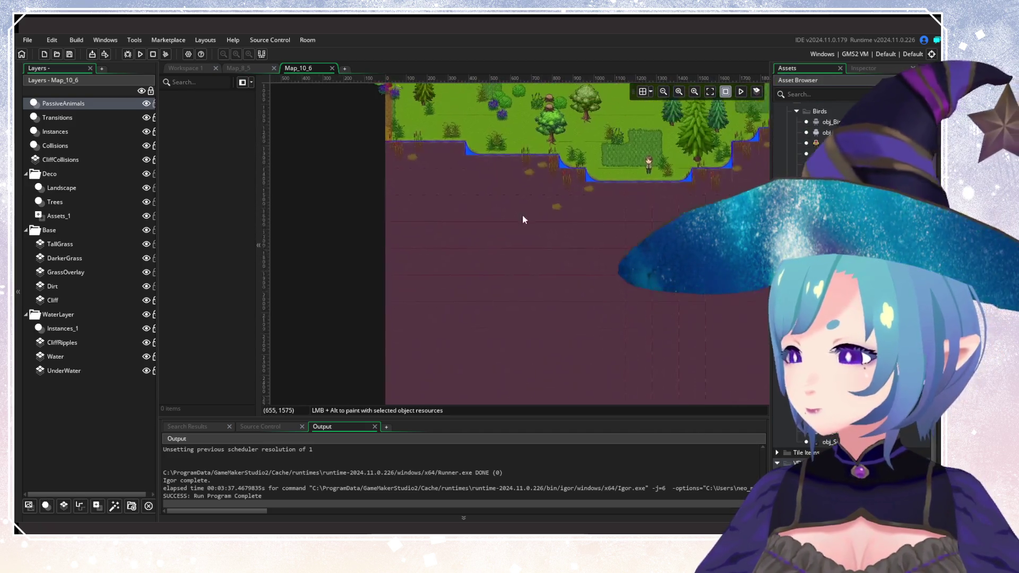
# Scatter obj_VFX_Fish instances across the middle of the lake.
pyautogui.keyDown('alt'); pyautogui.click(369, 227); pyautogui.keyUp('alt')
pyautogui.keyDown('alt'); pyautogui.click(378, 256); pyautogui.keyUp('alt')
pyautogui.keyDown('alt'); pyautogui.click(397, 228); pyautogui.keyUp('alt')
pyautogui.keyDown('alt'); pyautogui.click(399, 231); pyautogui.keyUp('alt')
pyautogui.keyDown('alt'); pyautogui.click(447, 223); pyautogui.keyUp('alt')
pyautogui.keyDown('alt'); pyautogui.click(487, 244); pyautogui.keyUp('alt')
pyautogui.keyDown('alt'); pyautogui.click(529, 289); pyautogui.keyUp('alt')
pyautogui.keyDown('alt'); pyautogui.click(607, 248); pyautogui.keyUp('alt')
pyautogui.keyDown('alt'); pyautogui.click(663, 256); pyautogui.keyUp('alt')
pyautogui.moveTo(684, 276); pyautogui.dragTo(404, 321)
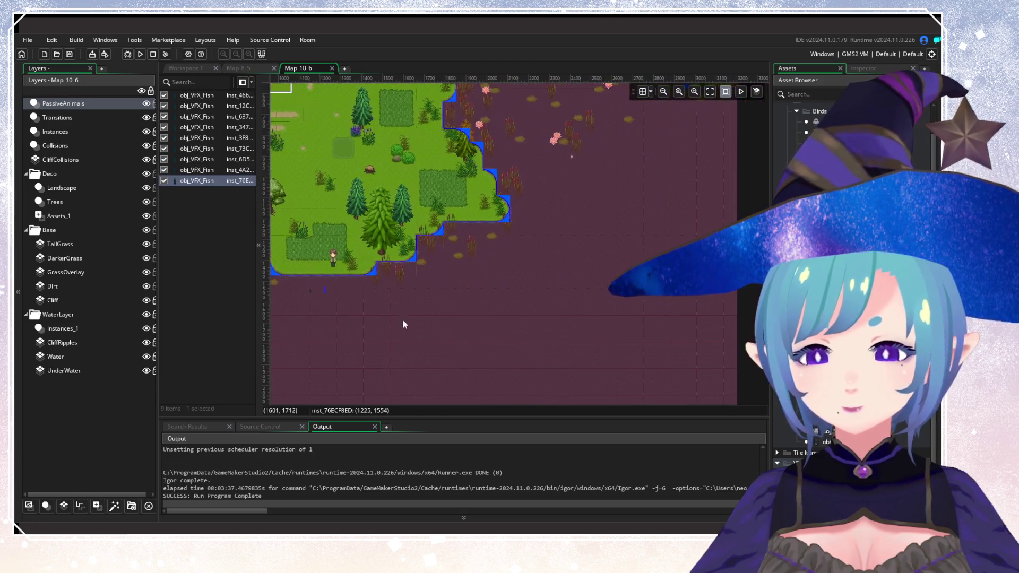
pyautogui.keyDown('alt'); pyautogui.click(413, 285); pyautogui.keyUp('alt')
pyautogui.keyDown('alt'); pyautogui.click(436, 314); pyautogui.keyUp('alt')
pyautogui.keyDown('alt'); pyautogui.click(468, 269); pyautogui.keyUp('alt')
pyautogui.keyDown('alt'); pyautogui.click(510, 264); pyautogui.keyUp('alt')
pyautogui.keyDown('alt'); pyautogui.click(547, 232); pyautogui.keyUp('alt')
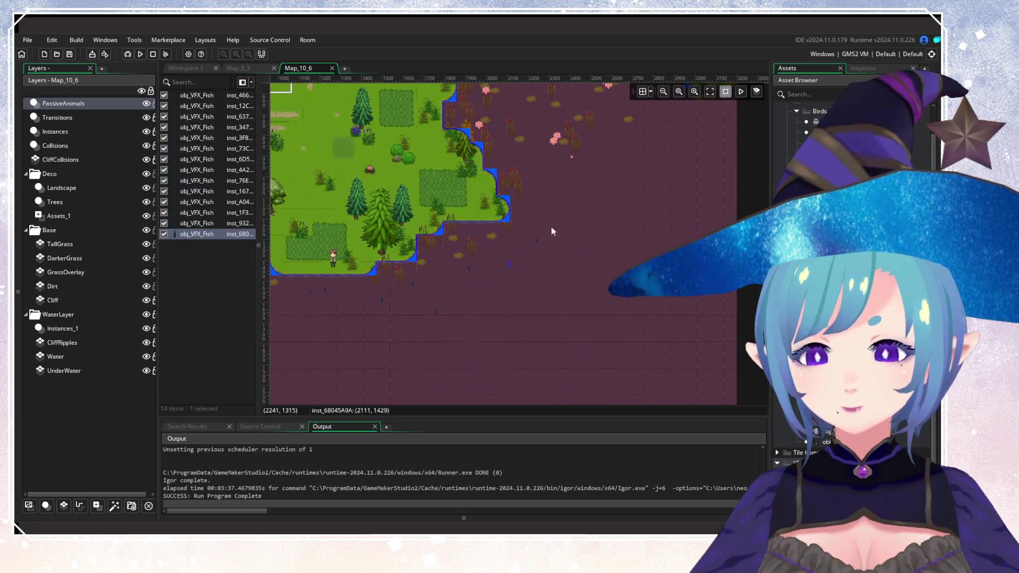
pyautogui.moveTo(547, 232); pyautogui.dragTo(542, 304)
pyautogui.keyDown('alt'); pyautogui.click(542, 289); pyautogui.keyUp('alt')
pyautogui.keyDown('alt'); pyautogui.click(547, 280); pyautogui.keyUp('alt')
pyautogui.keyDown('alt'); pyautogui.click(571, 271); pyautogui.keyUp('alt')
pyautogui.keyDown('alt'); pyautogui.click(529, 249); pyautogui.keyUp('alt')
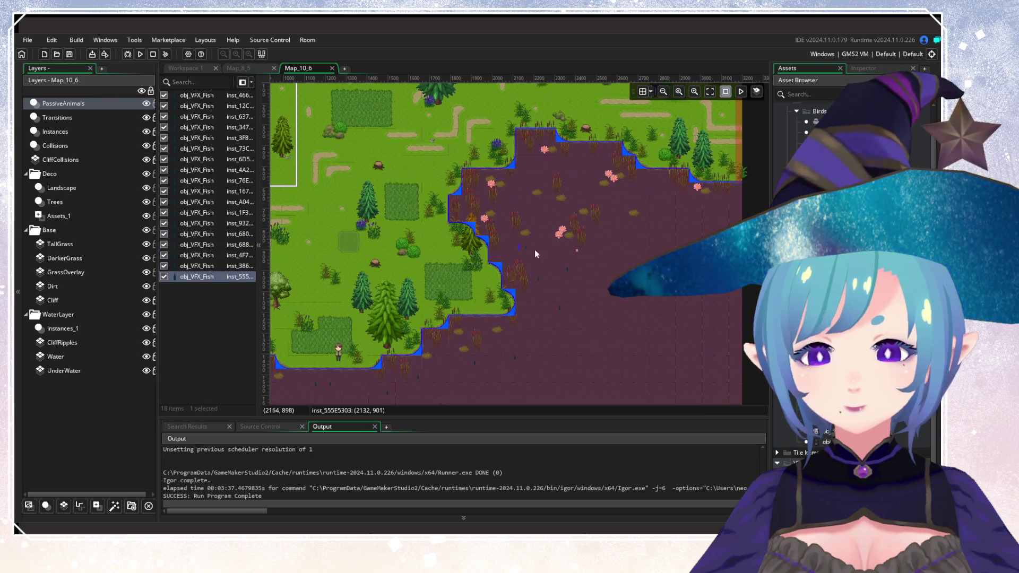
# Add more fish near the lake's upper shore and along its right side.
pyautogui.keyDown('alt'); pyautogui.click(528, 197); pyautogui.keyUp('alt')
pyautogui.keyDown('alt'); pyautogui.click(518, 177); pyautogui.keyUp('alt')
pyautogui.keyDown('alt'); pyautogui.click(547, 164); pyautogui.keyUp('alt')
pyautogui.keyDown('alt'); pyautogui.click(538, 149); pyautogui.keyUp('alt')
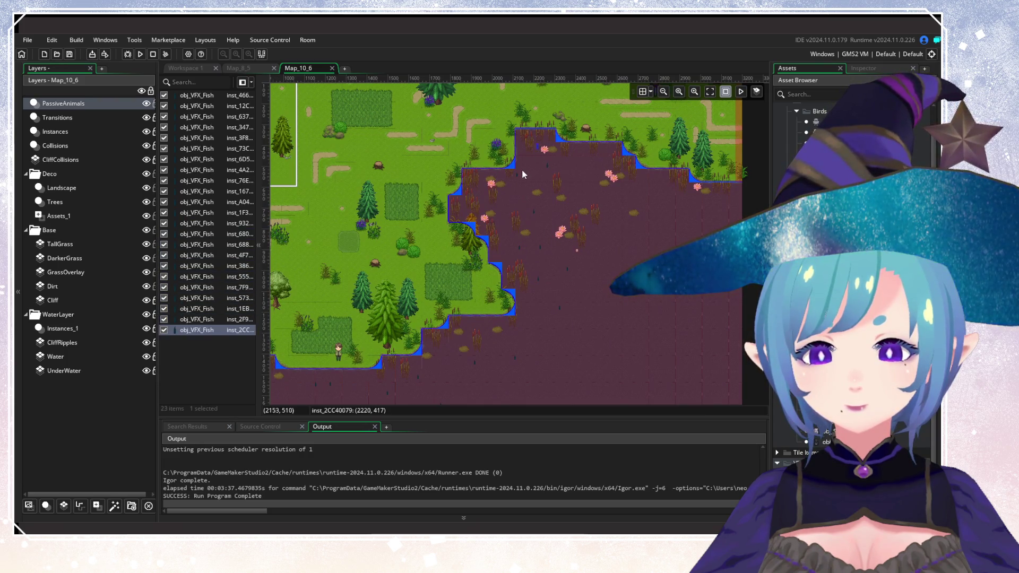
pyautogui.click(532, 185)
pyautogui.keyDown('alt'); pyautogui.click(584, 197); pyautogui.keyUp('alt')
pyautogui.keyDown('alt'); pyautogui.click(645, 200); pyautogui.keyUp('alt')
pyautogui.keyDown('alt'); pyautogui.click(670, 207); pyautogui.keyUp('alt')
pyautogui.keyDown('alt'); pyautogui.click(663, 230); pyautogui.keyUp('alt')
pyautogui.keyDown('alt'); pyautogui.click(603, 311); pyautogui.keyUp('alt')
pyautogui.scroll(2, 604, 311)
pyautogui.scroll(2, 460, 238)
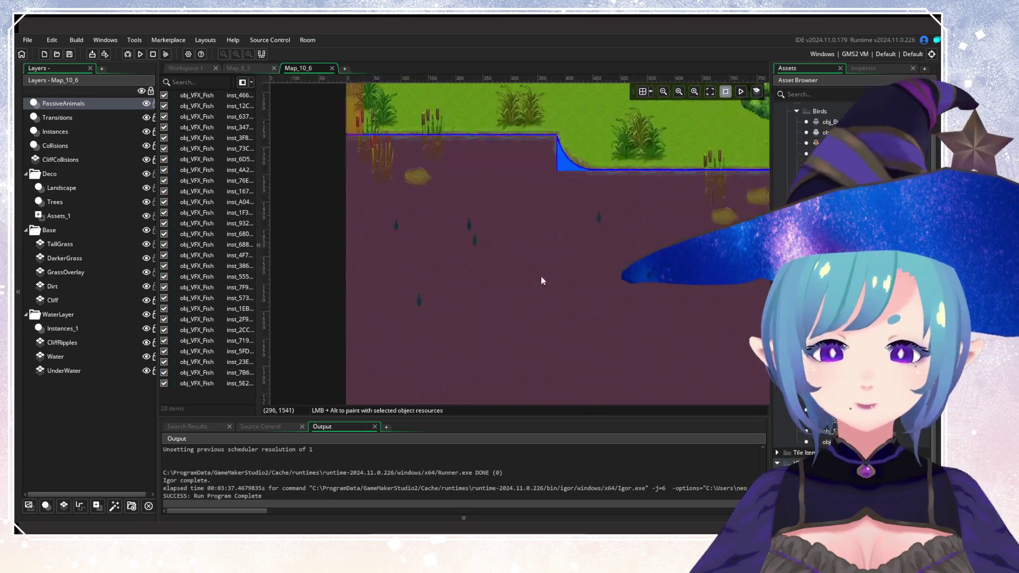
# Inspect the first pond fish, correcting a mistyped horizontal scale back to 1.
pyautogui.doubleClick(466, 237)
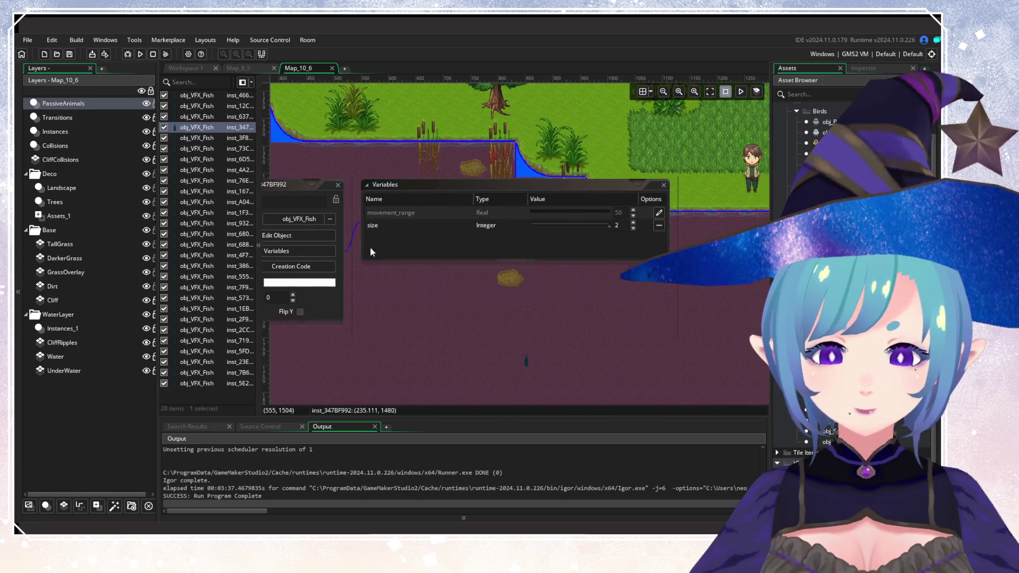
pyautogui.moveTo(364, 231); pyautogui.dragTo(572, 278)
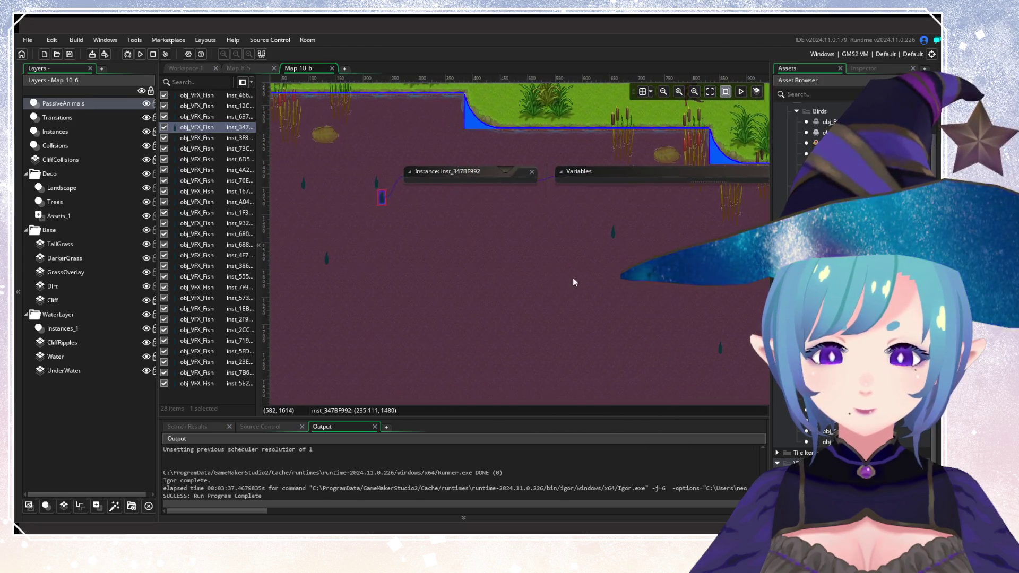
pyautogui.doubleClick(612, 234)
pyautogui.doubleClick(382, 197)
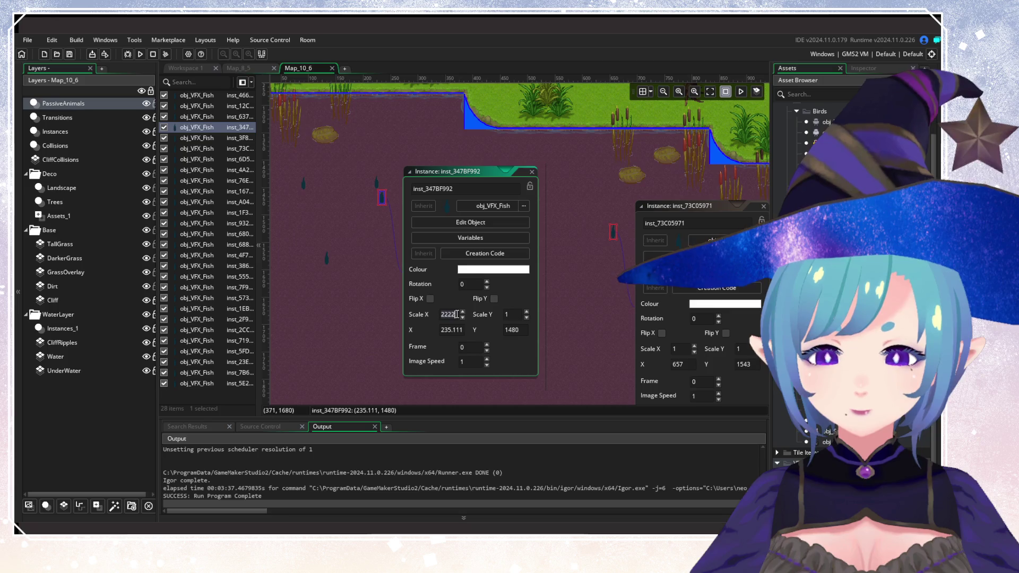
pyautogui.press('BackSpace')
pyautogui.press('BackSpace')
pyautogui.press('BackSpace')
pyautogui.write('1')
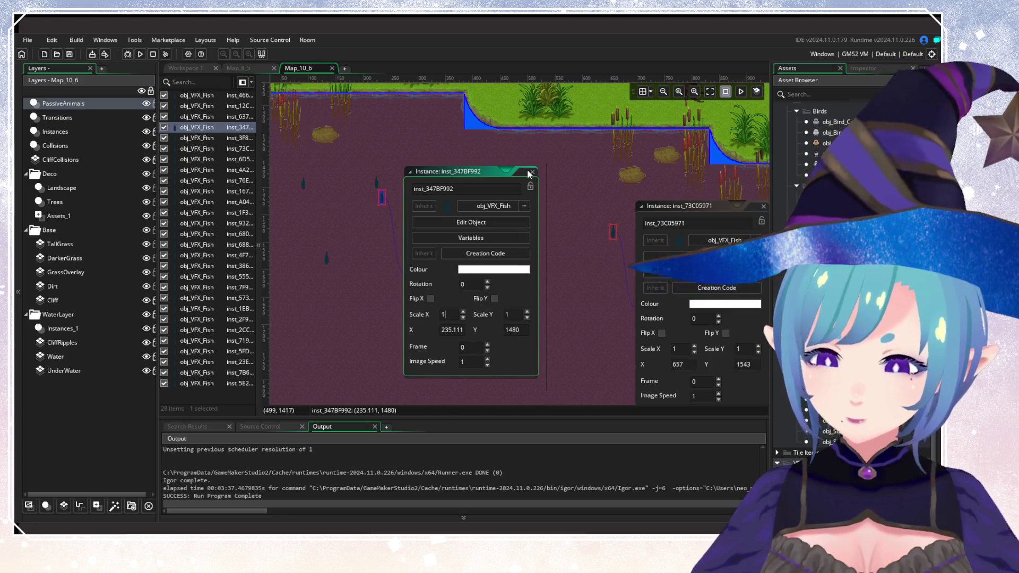
pyautogui.click(532, 173)
pyautogui.moveTo(606, 333); pyautogui.dragTo(433, 279)
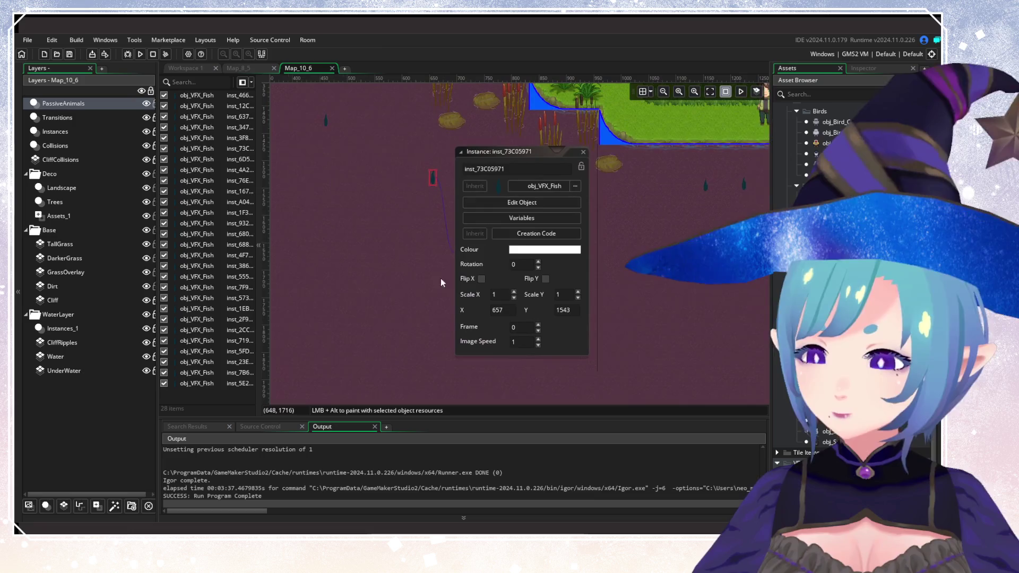
pyautogui.click(535, 219)
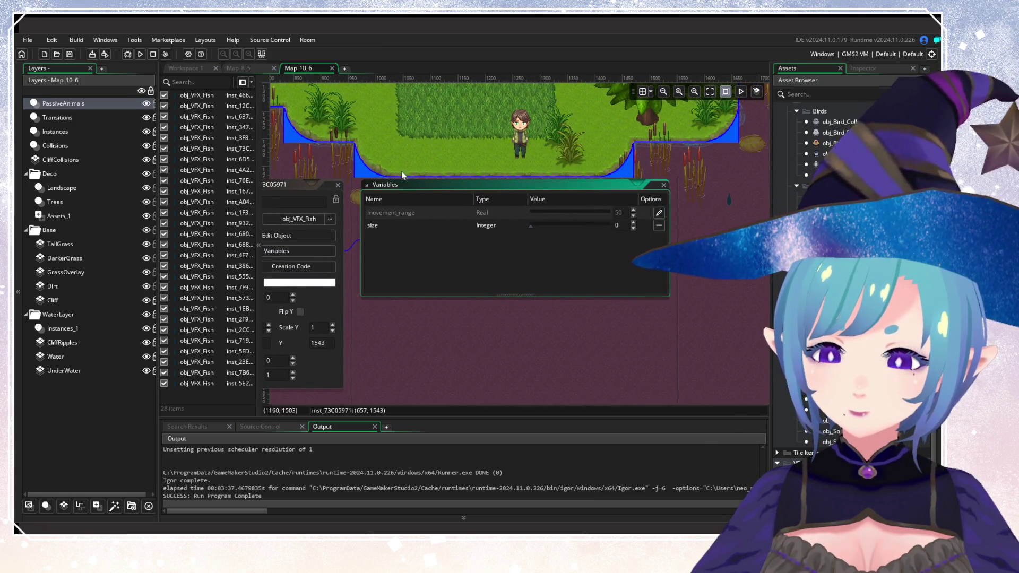
pyautogui.click(739, 285)
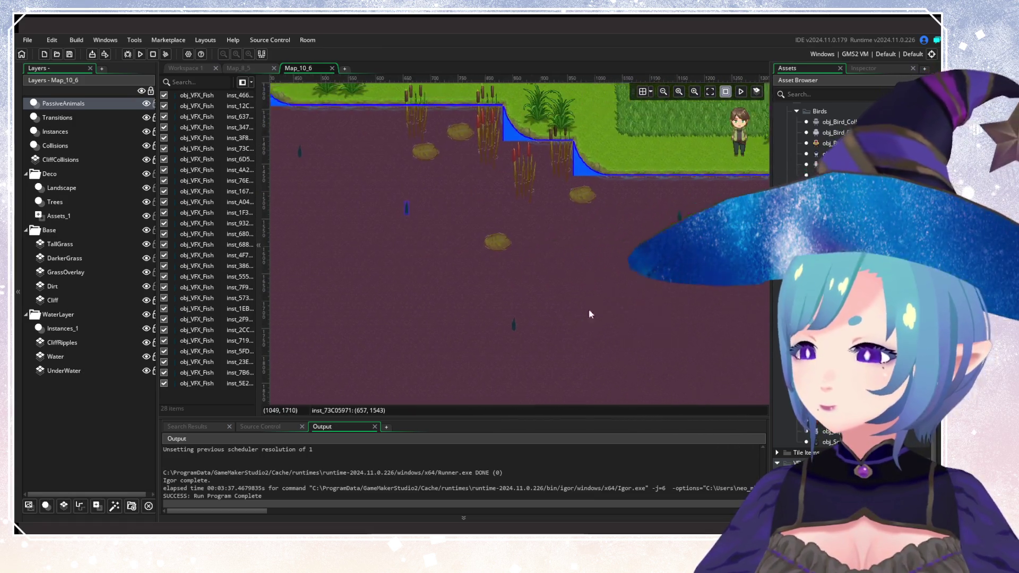
# Inspect the next pond fish, including inst_932DB6F, and review their variables.
pyautogui.doubleClick(636, 223)
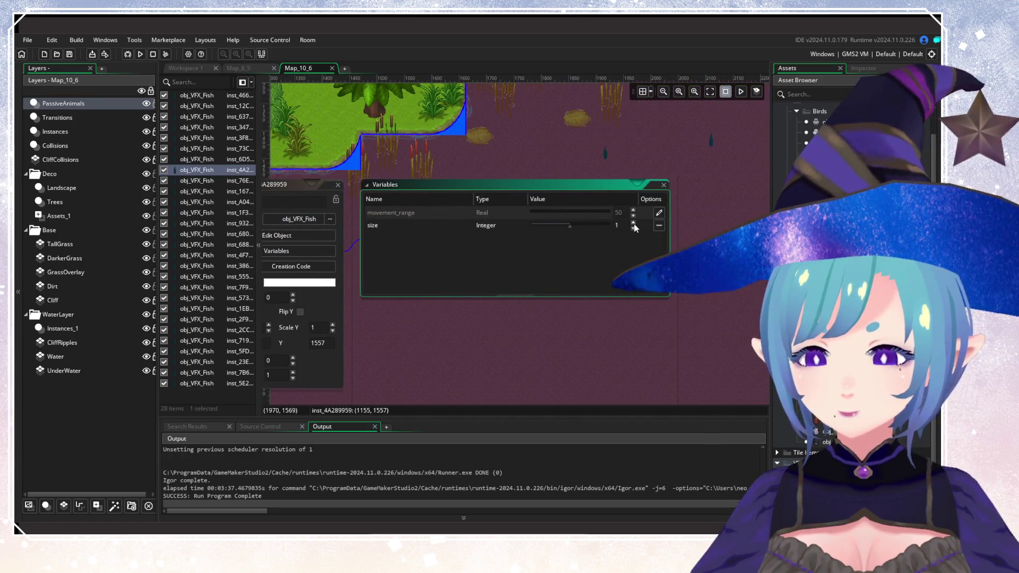
pyautogui.click(337, 185)
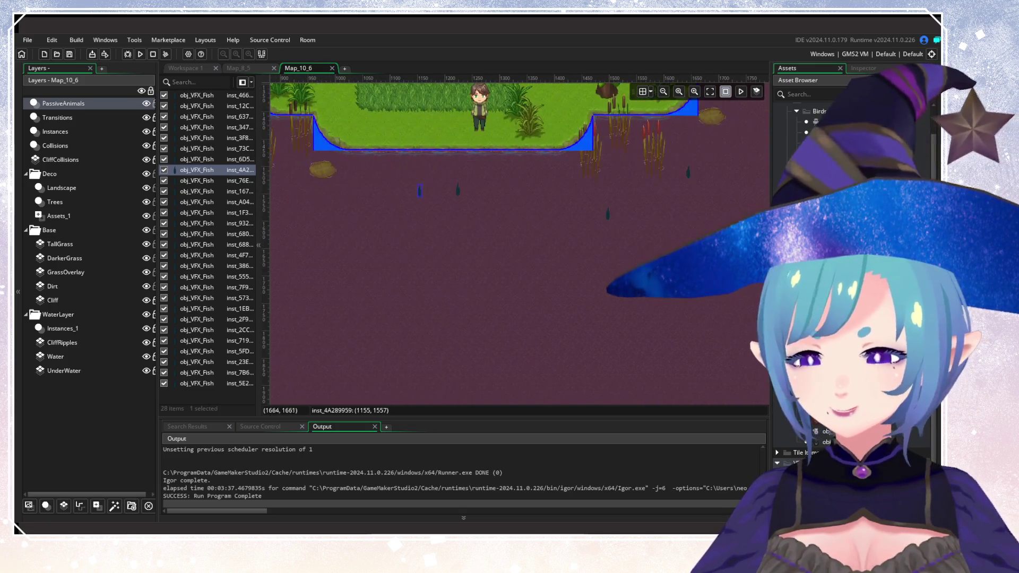
pyautogui.doubleClick(605, 222)
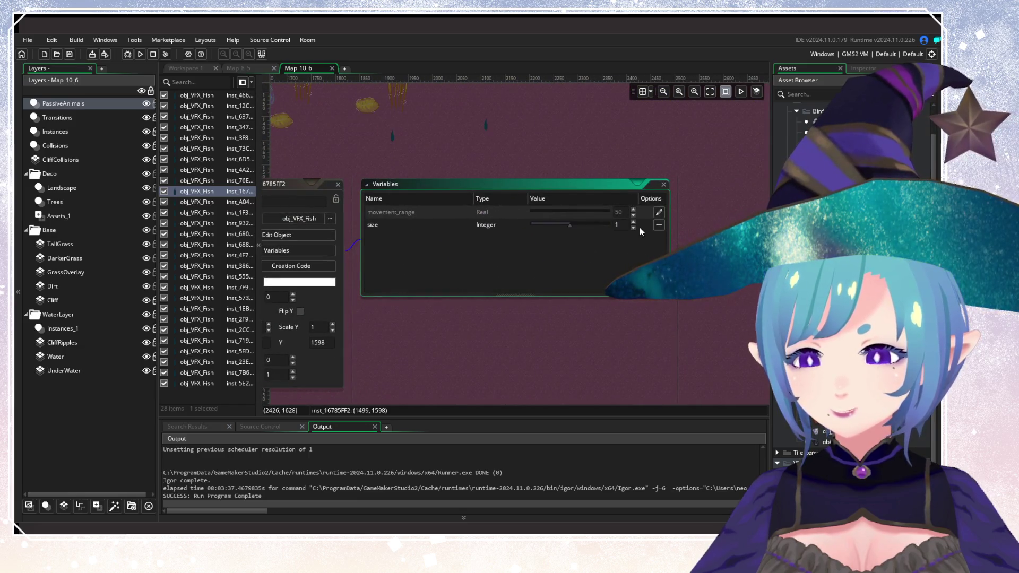
pyautogui.doubleClick(343, 188)
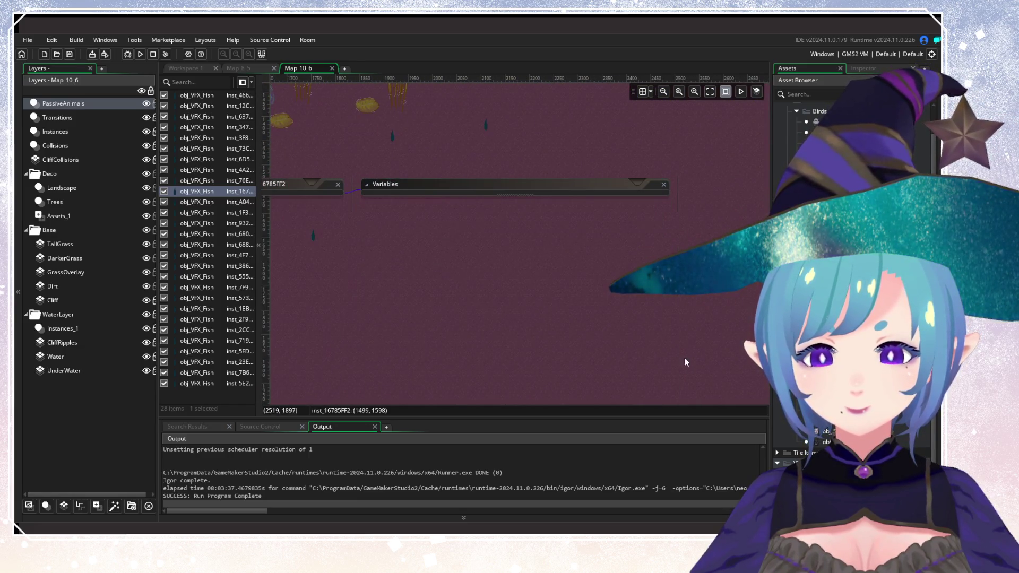
pyautogui.hscroll(-5, 493, 205)
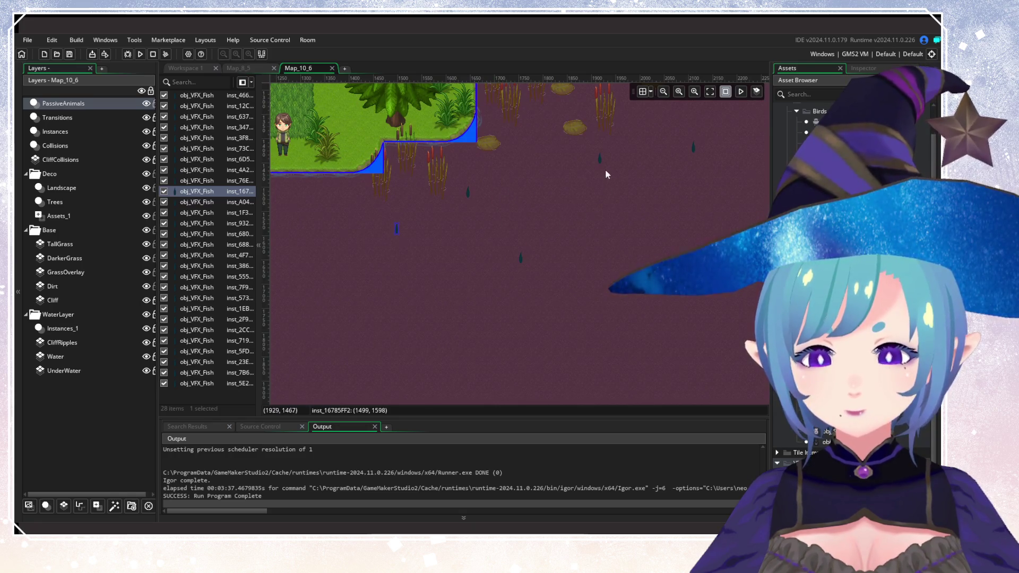
pyautogui.doubleClick(600, 159)
pyautogui.click(675, 206)
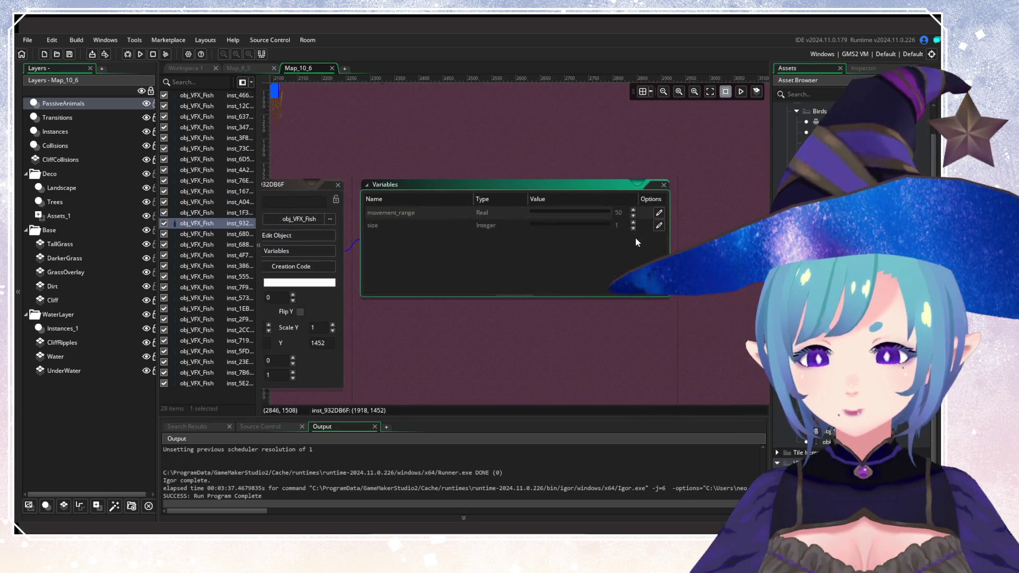
pyautogui.click(337, 184)
pyautogui.hscroll(-6, 451, 228)
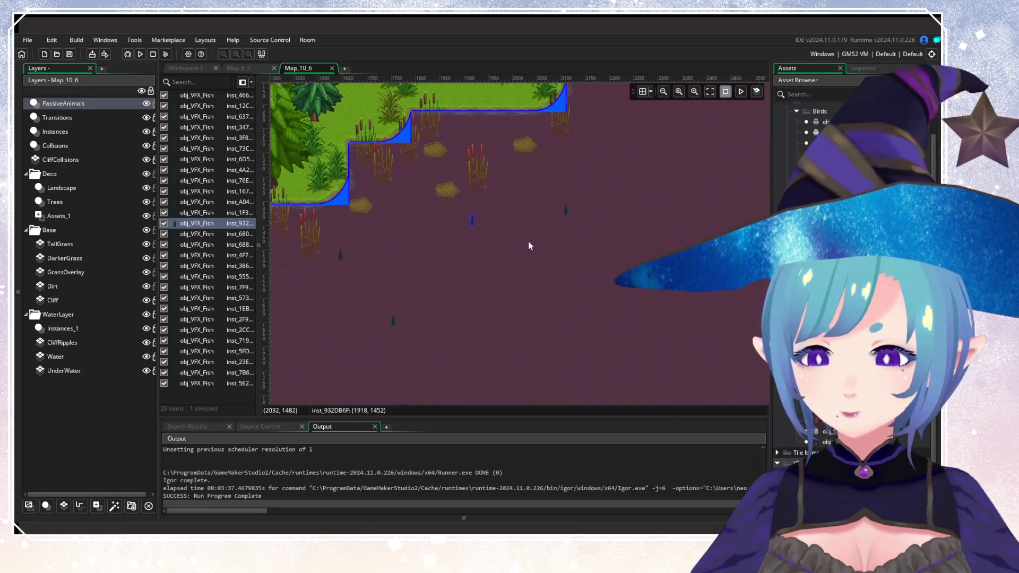
pyautogui.scroll(5, 529, 246)
pyautogui.hscroll(5, 545, 268)
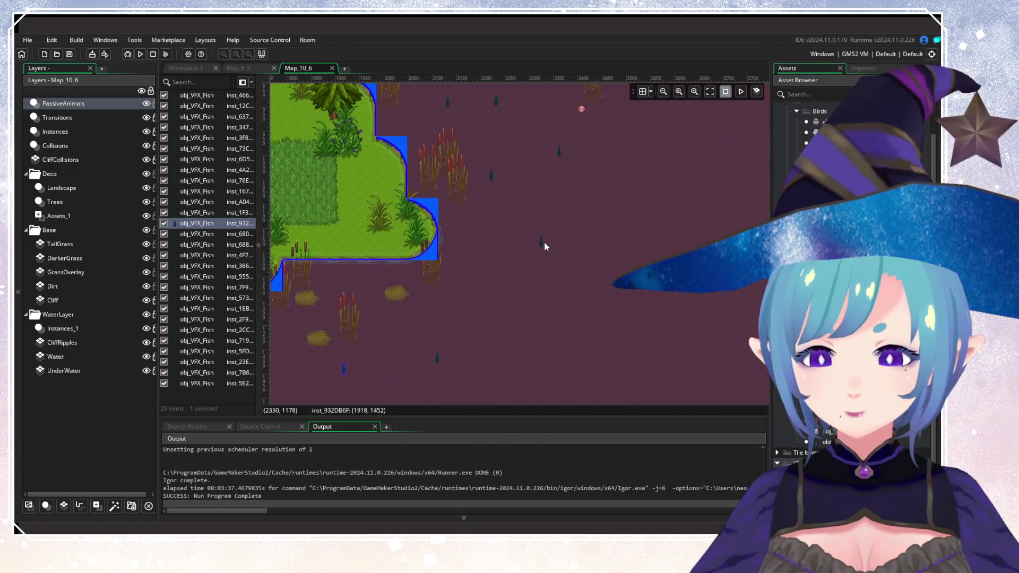
# Override size on fish inst_68833C3F and lower it from 1 to 0.
pyautogui.doubleClick(540, 242)
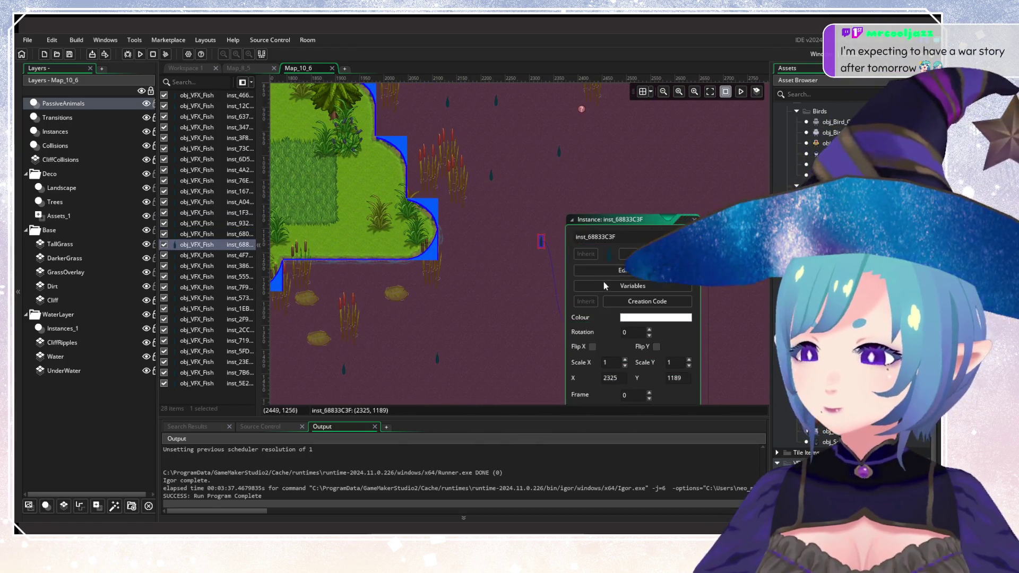
pyautogui.click(607, 285)
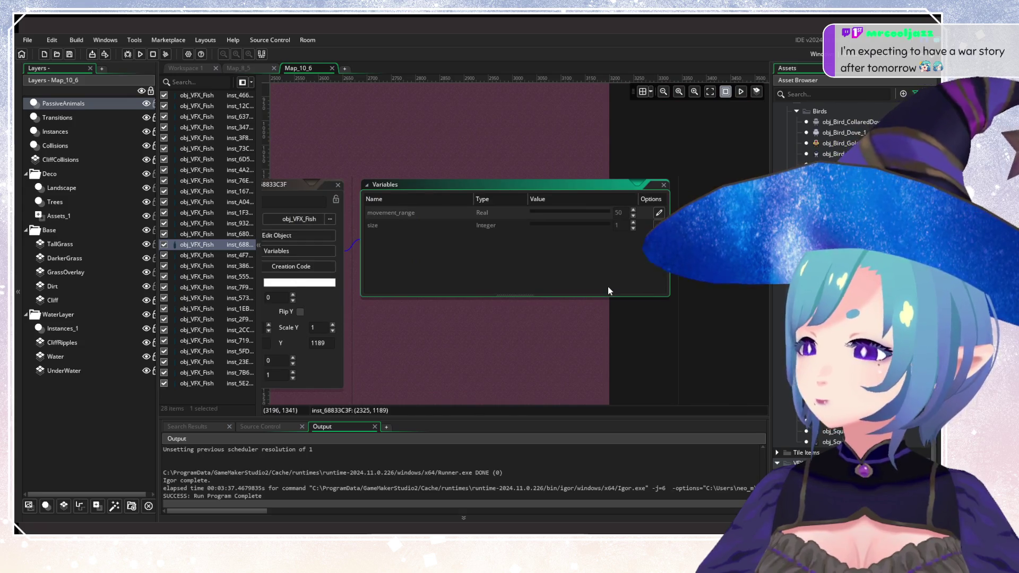
pyautogui.click(659, 225)
pyautogui.click(633, 228)
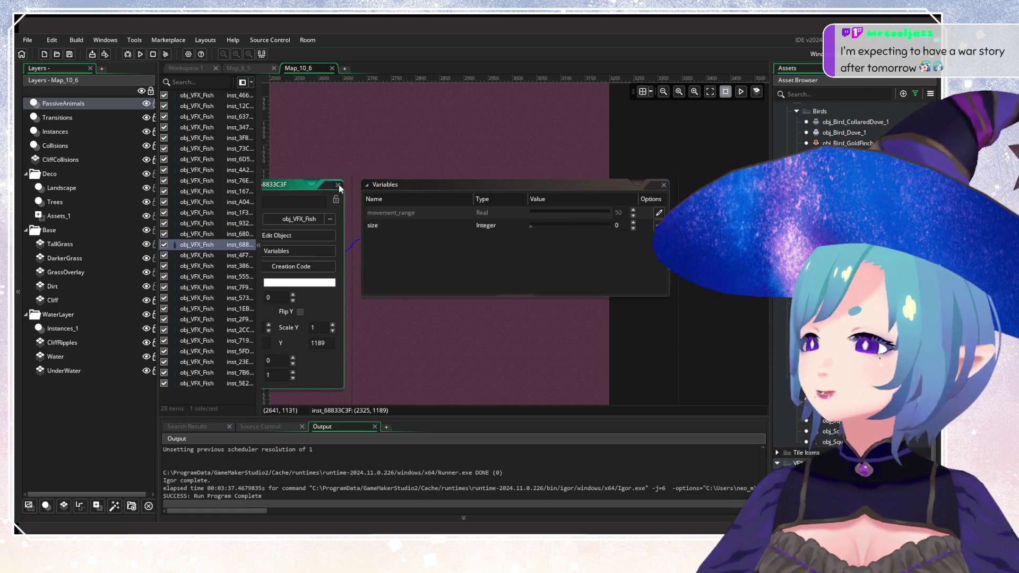
pyautogui.click(338, 186)
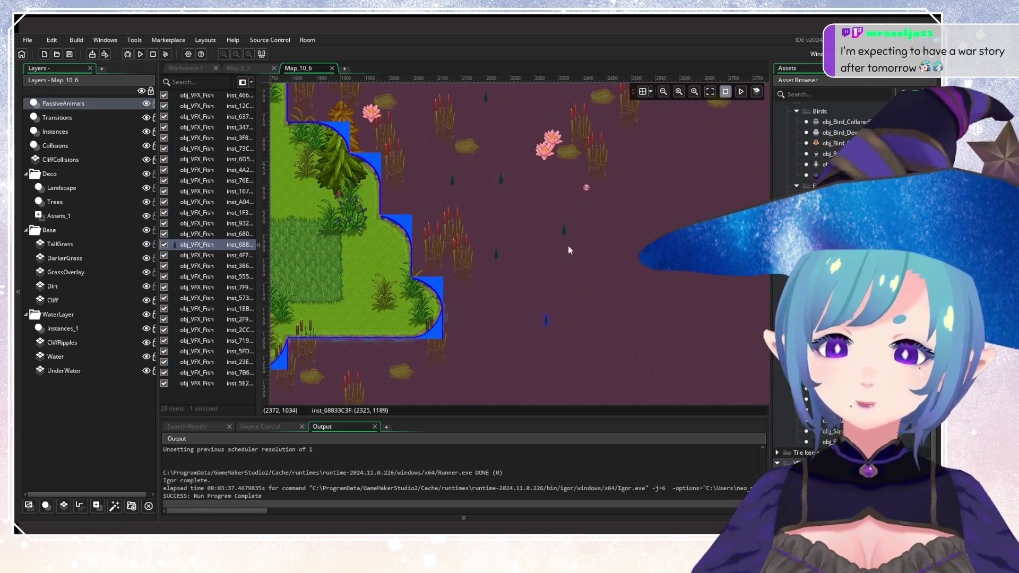
# Review fish inst_3869E1FE, inst_555E5303 and inst_573A3413, leaving their sizes unchanged.
pyautogui.doubleClick(564, 230)
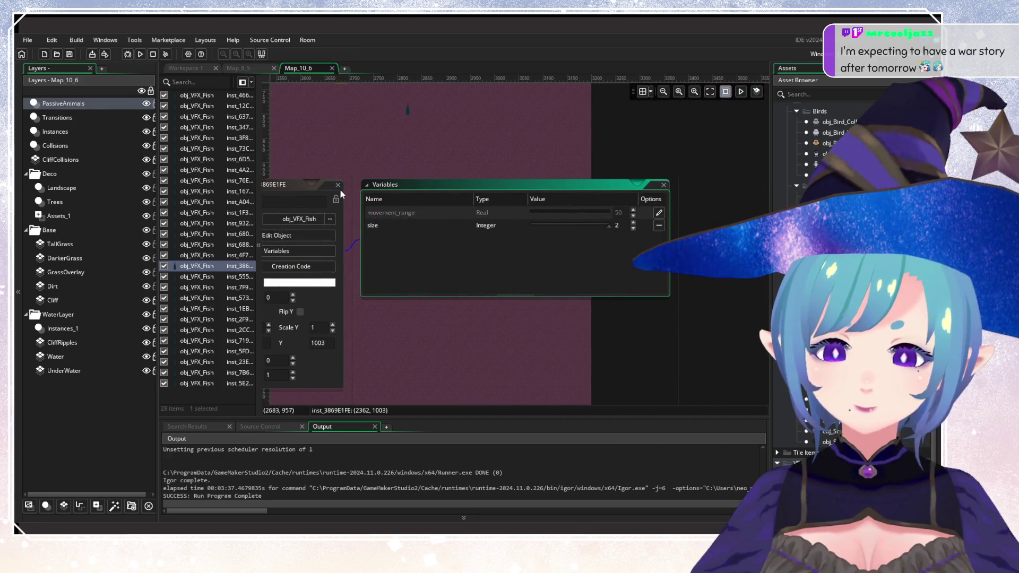
pyautogui.click(338, 184)
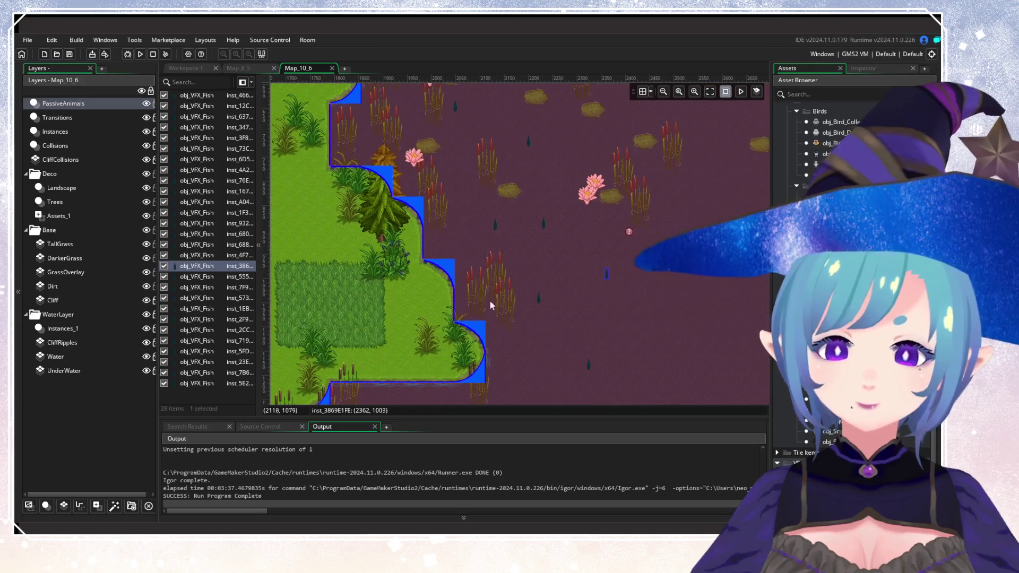
pyautogui.doubleClick(493, 228)
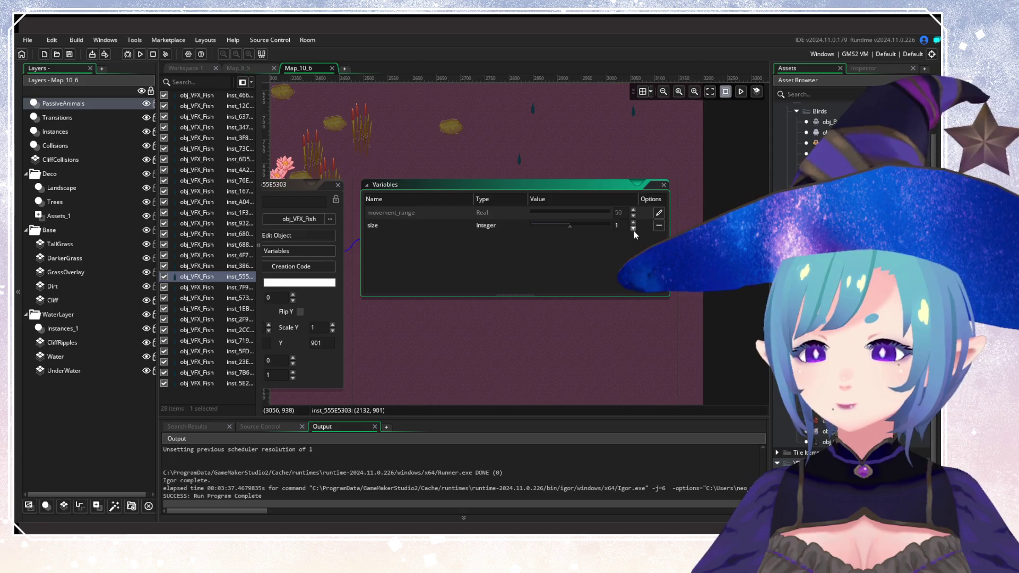
pyautogui.click(338, 185)
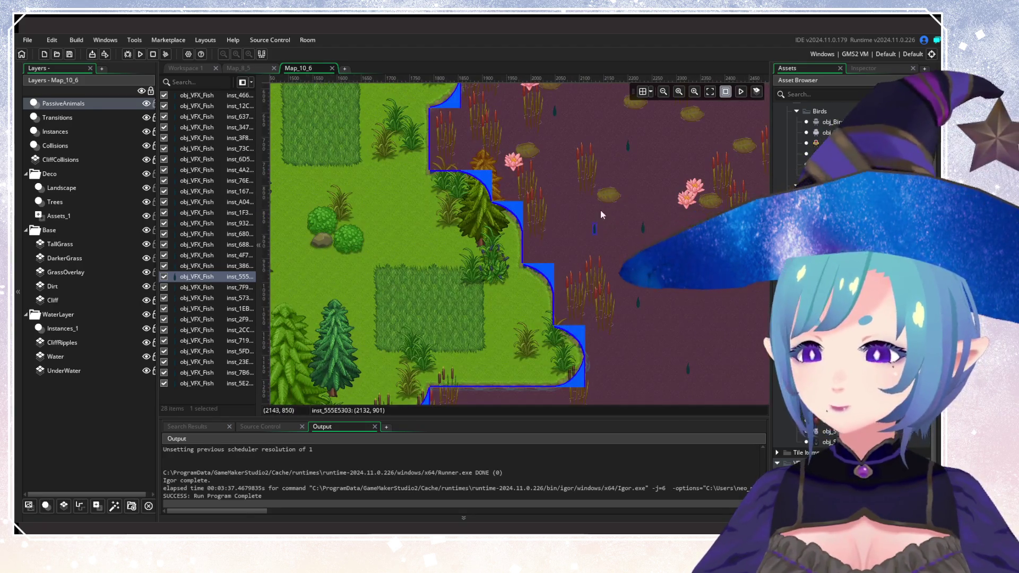
pyautogui.doubleClick(547, 225)
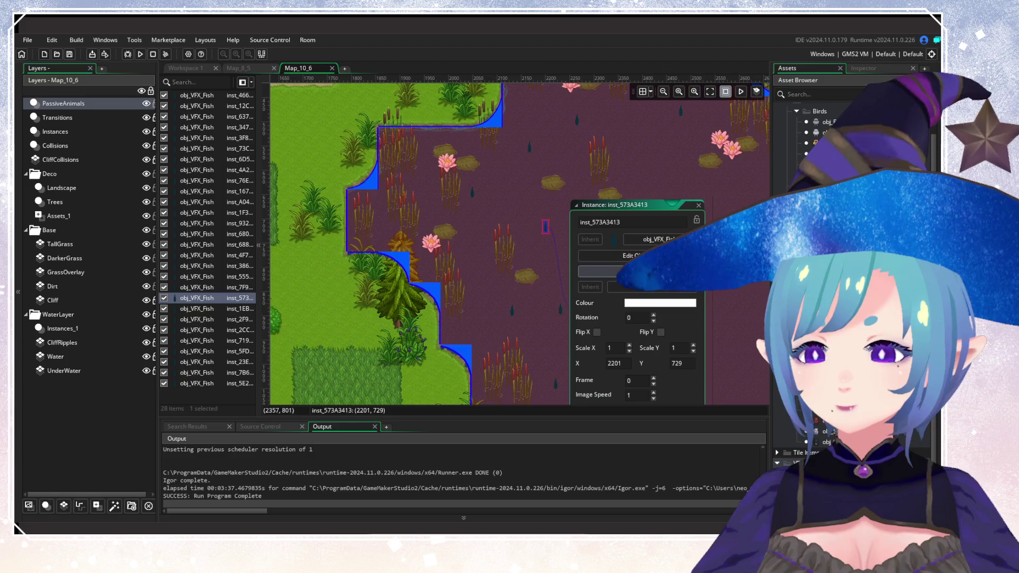
pyautogui.click(600, 271)
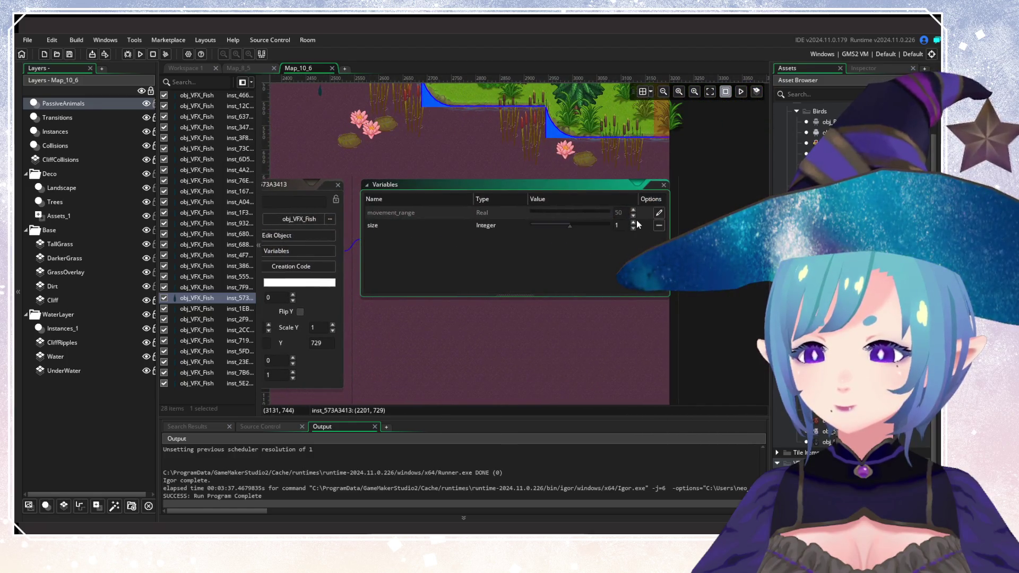
pyautogui.click(338, 185)
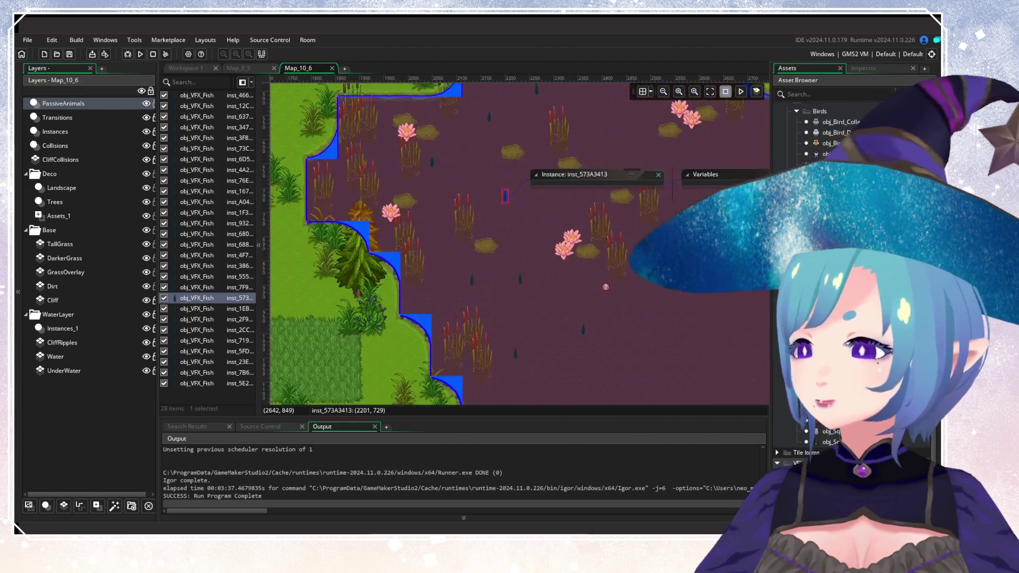
# Review the variables of fish inst_1EB4B6DD and inst_2F92C8E1.
pyautogui.doubleClick(497, 206)
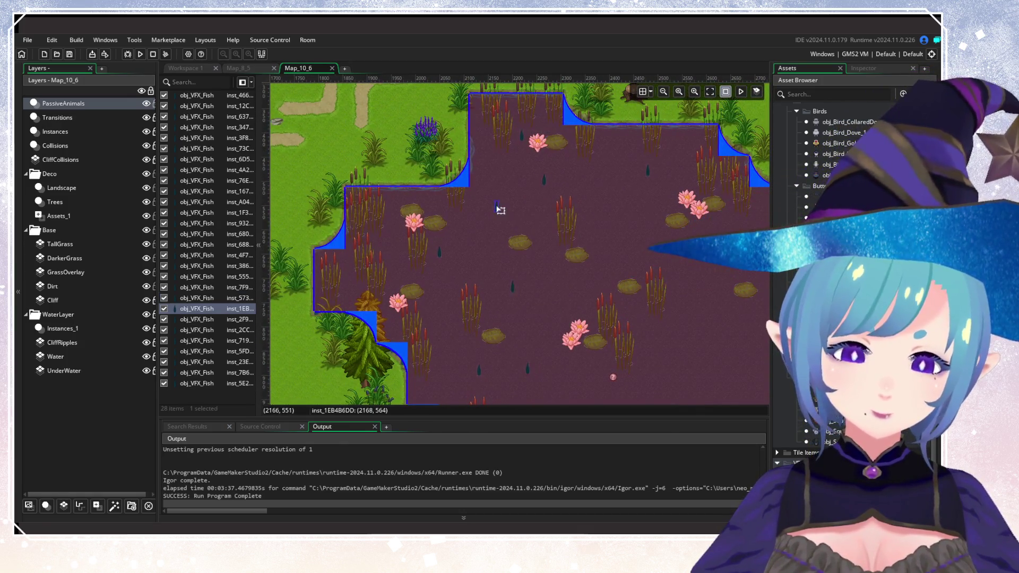
pyautogui.click(591, 255)
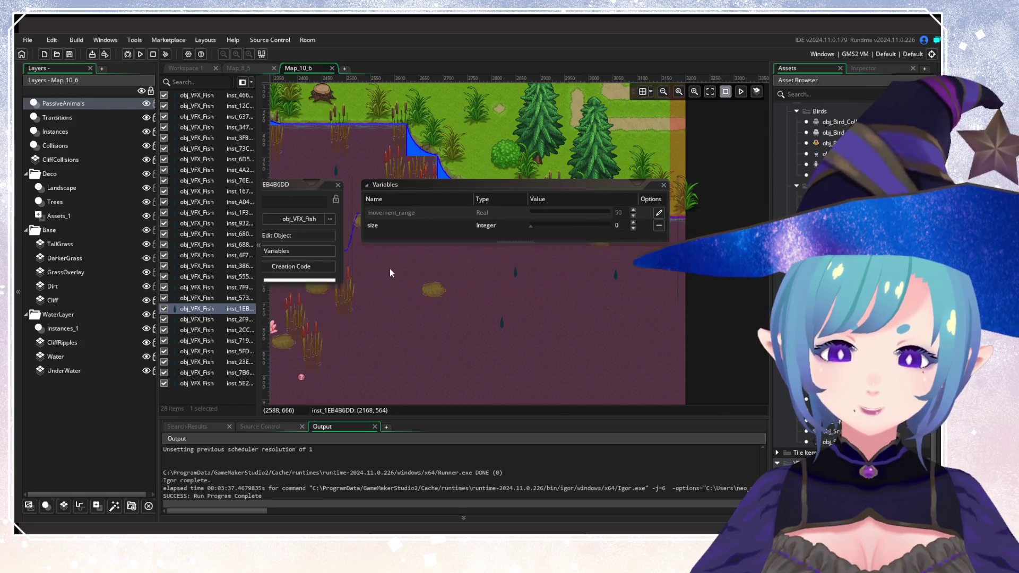
pyautogui.press('Escape')
pyautogui.click(508, 185)
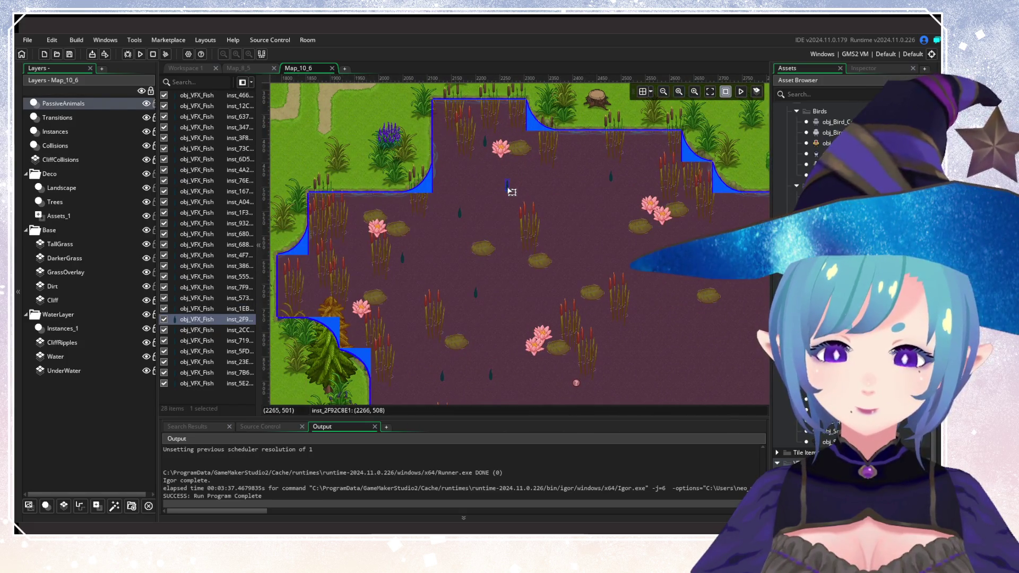
pyautogui.doubleClick(509, 184)
pyautogui.click(598, 230)
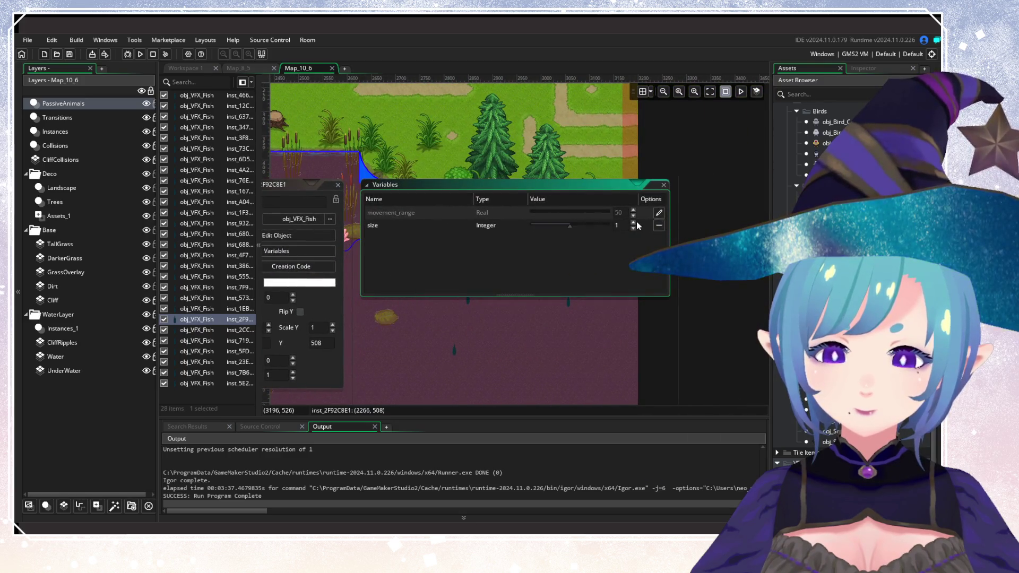
pyautogui.click(338, 184)
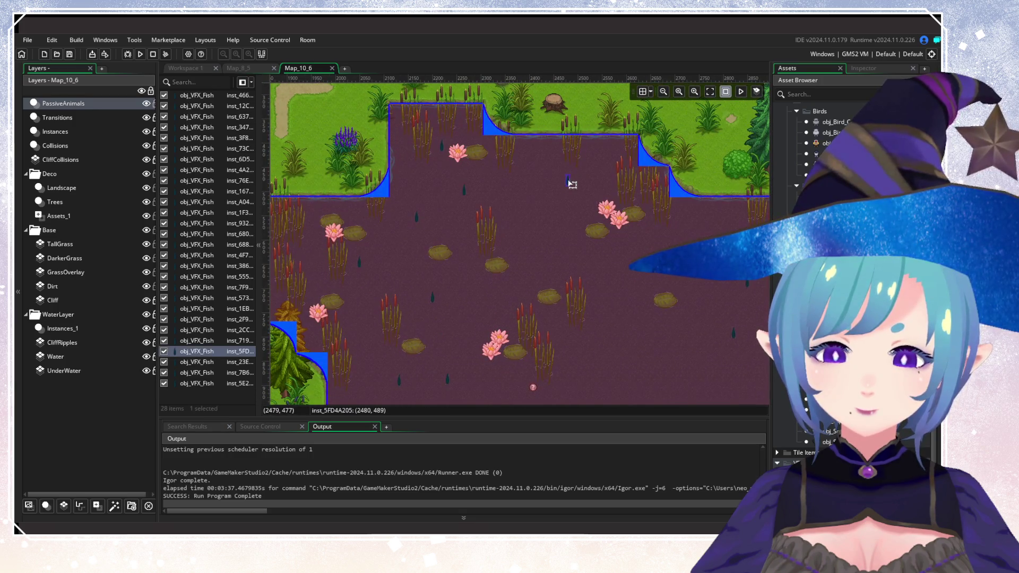
# Lower size from 1 to 0 on fish inst_5FD4A205 and inst_23E01F6C.
pyautogui.doubleClick(569, 183)
pyautogui.click(596, 218)
pyautogui.click(633, 229)
pyautogui.click(338, 185)
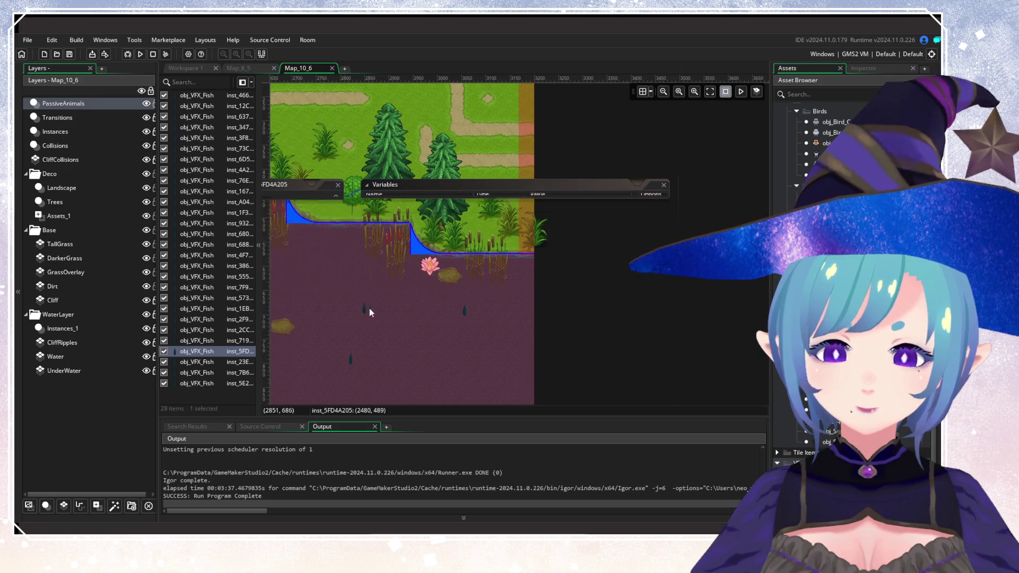
pyautogui.doubleClick(524, 255)
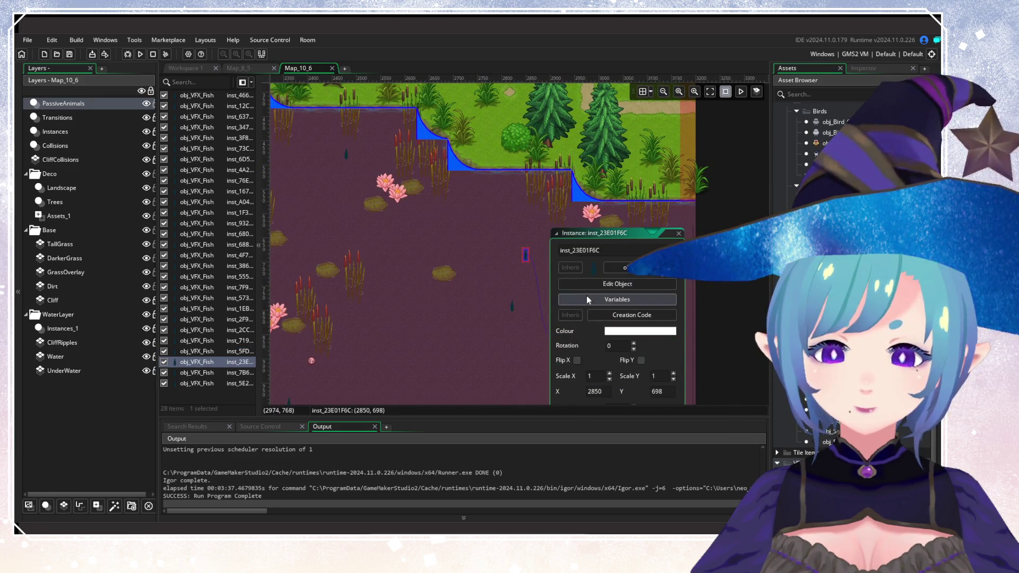
pyautogui.click(587, 298)
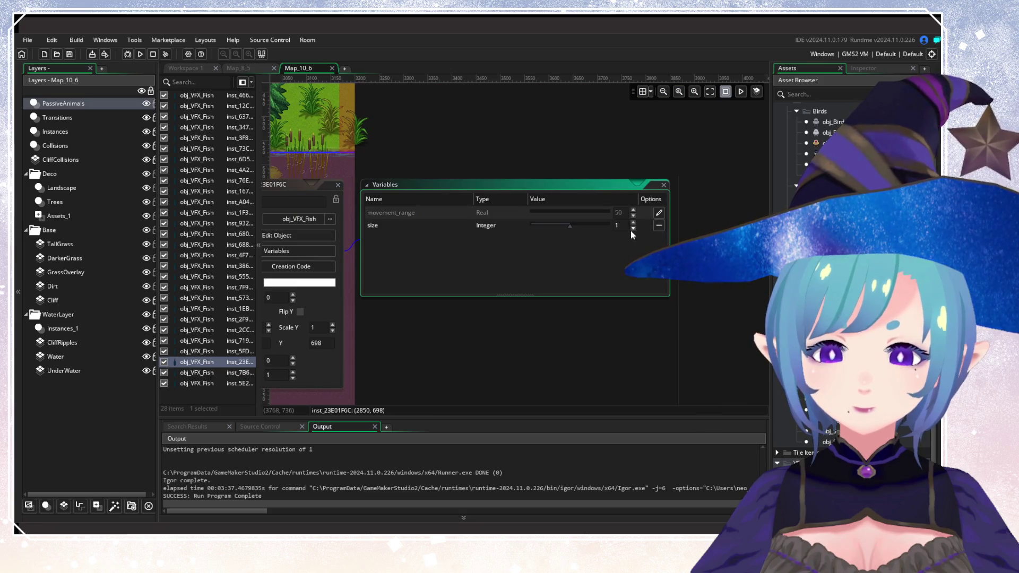
pyautogui.click(633, 229)
pyautogui.click(337, 185)
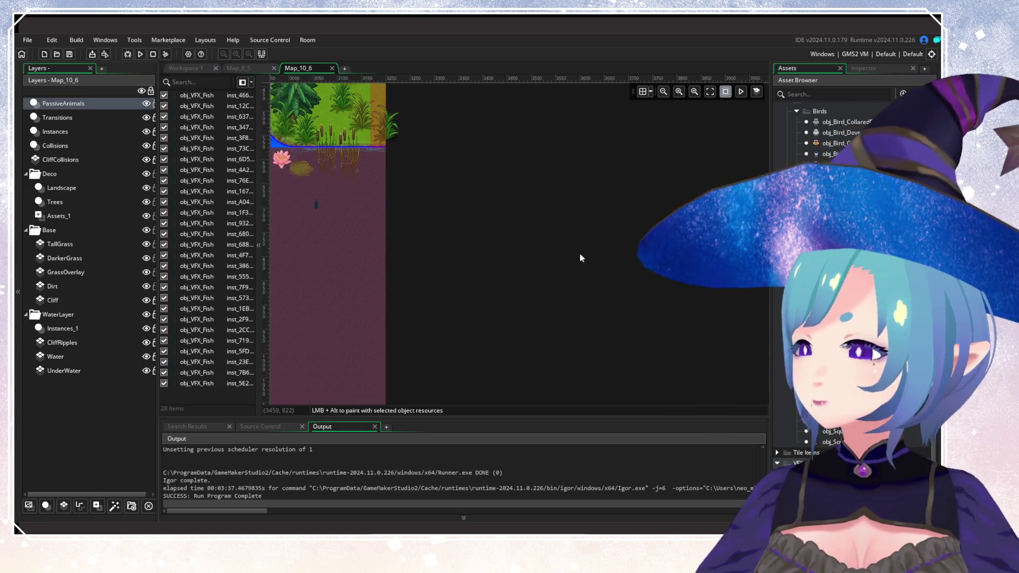
# Paint seven obj_Frog_Passive frogs along the pond shores and the right-hand pond.
pyautogui.scroll(-5, 491, 283)
pyautogui.scroll(3, 489, 288)
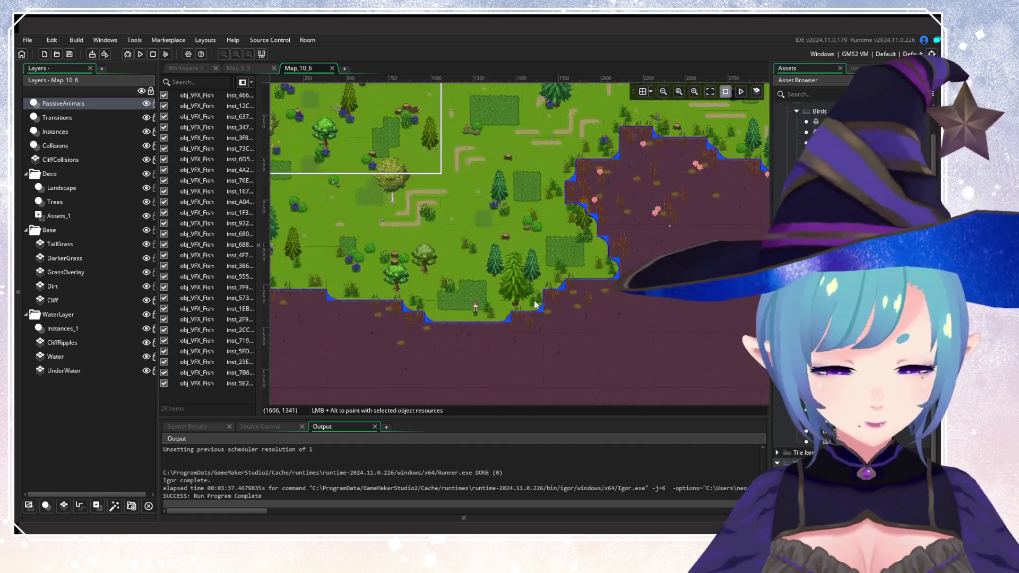
pyautogui.scroll(5, 473, 348)
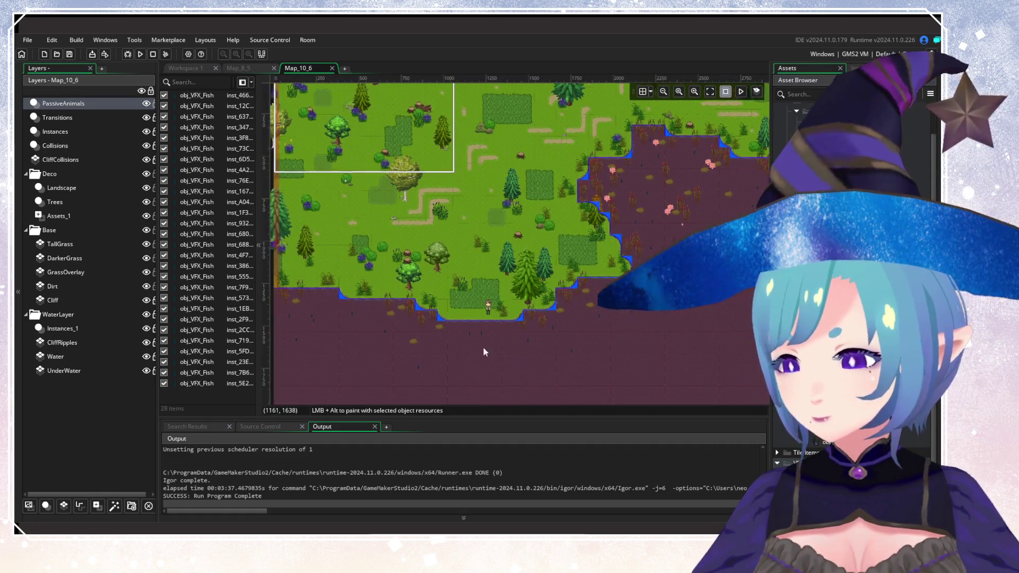
pyautogui.keyDown('alt'); pyautogui.click(501, 285); pyautogui.keyUp('alt')
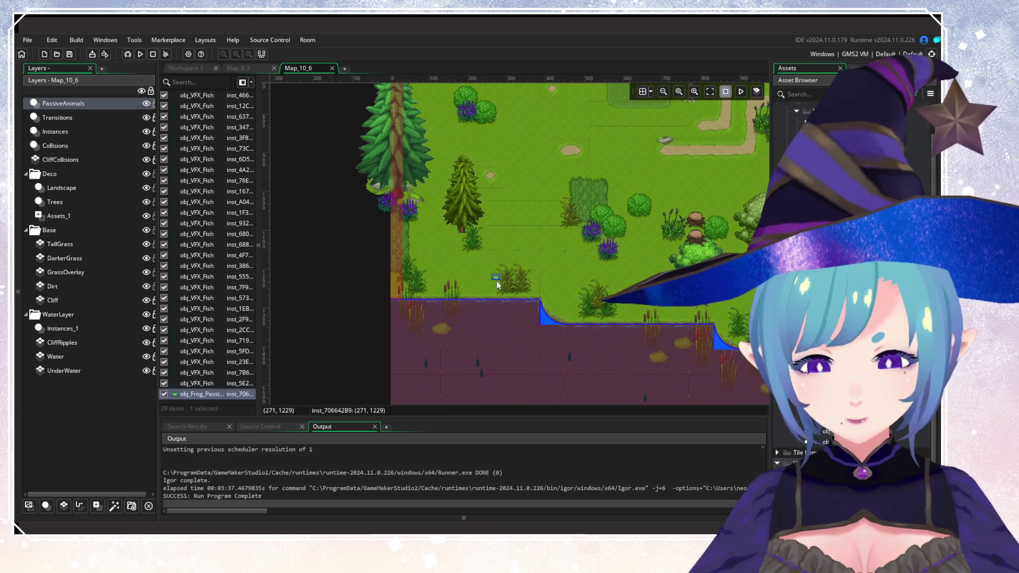
pyautogui.keyDown('alt'); pyautogui.click(584, 321); pyautogui.keyUp('alt')
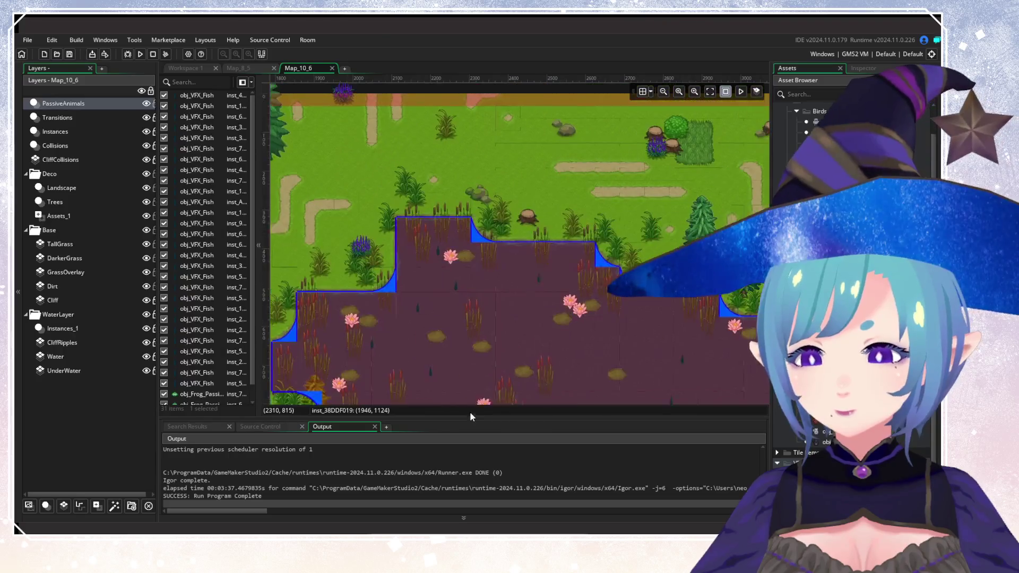
pyautogui.keyDown('alt'); pyautogui.click(543, 237); pyautogui.keyUp('alt')
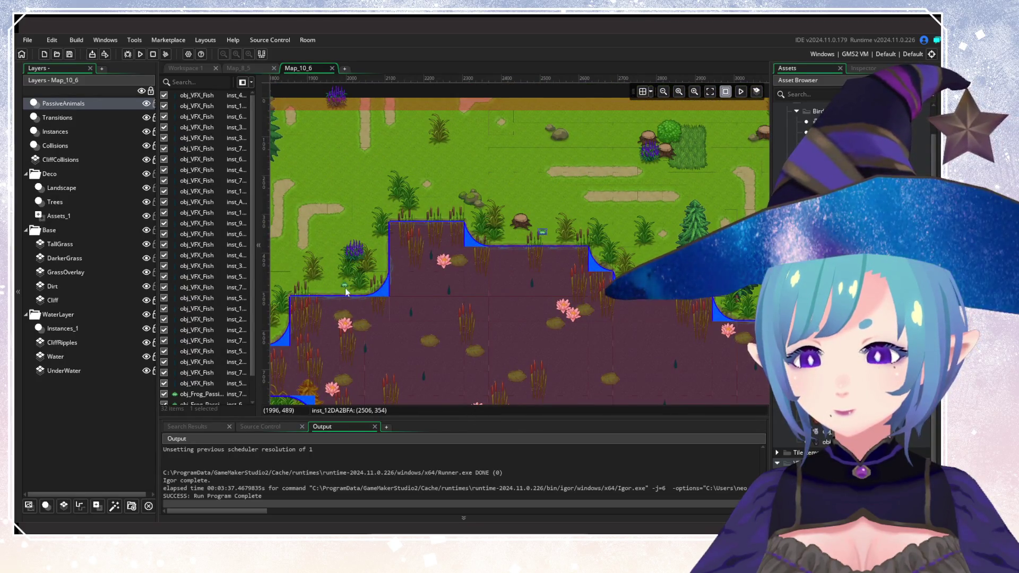
pyautogui.keyDown('alt'); pyautogui.click(513, 273); pyautogui.keyUp('alt')
pyautogui.scroll(-5, 469, 284)
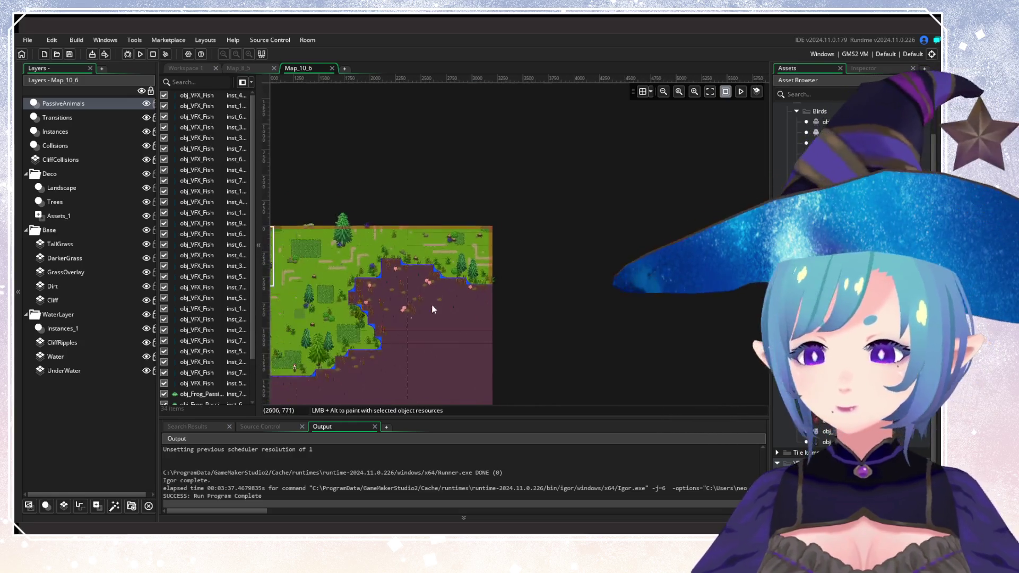
pyautogui.scroll(2, 547, 304)
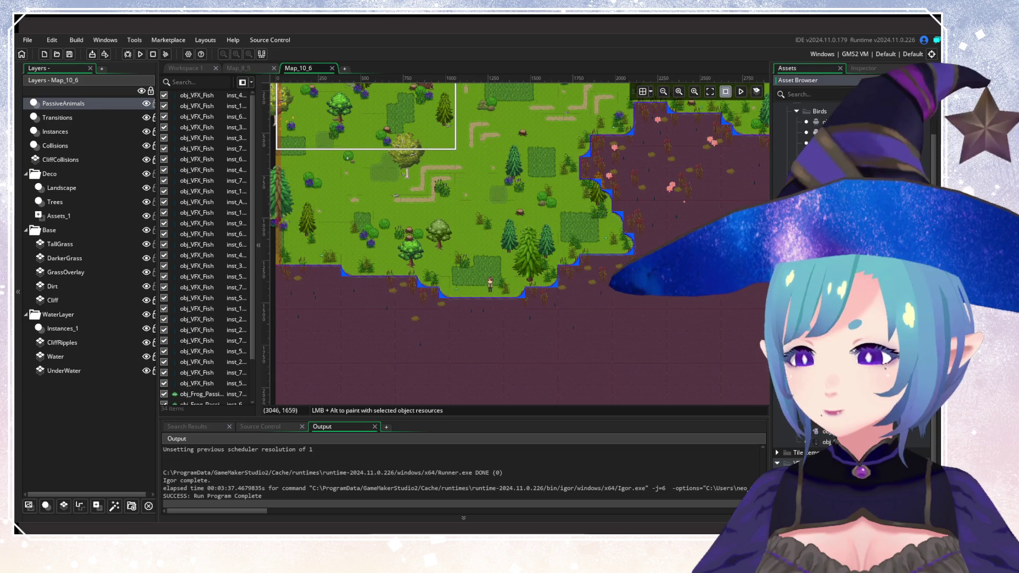
pyautogui.scroll(-3, 582, 288)
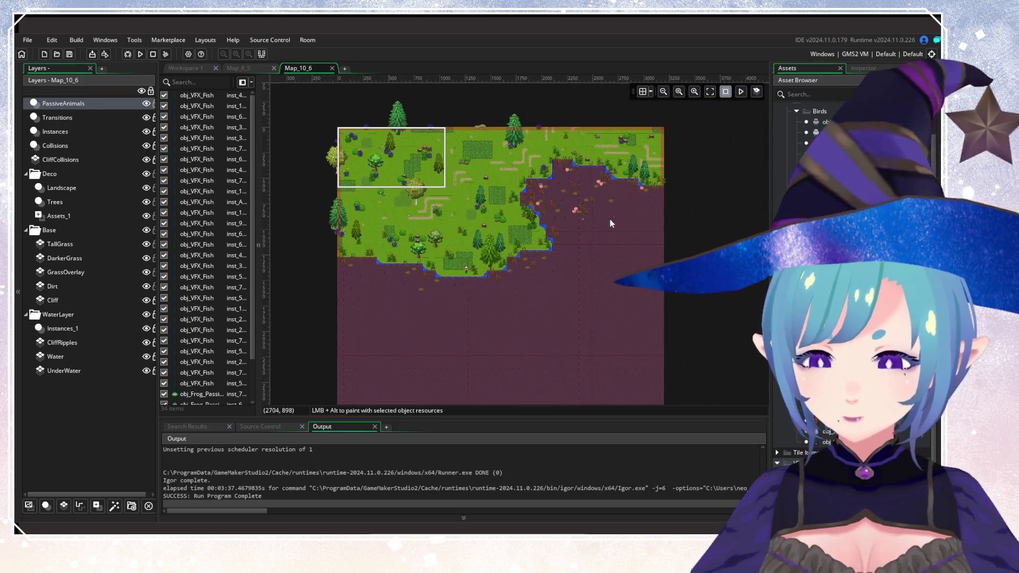
pyautogui.scroll(3, 608, 217)
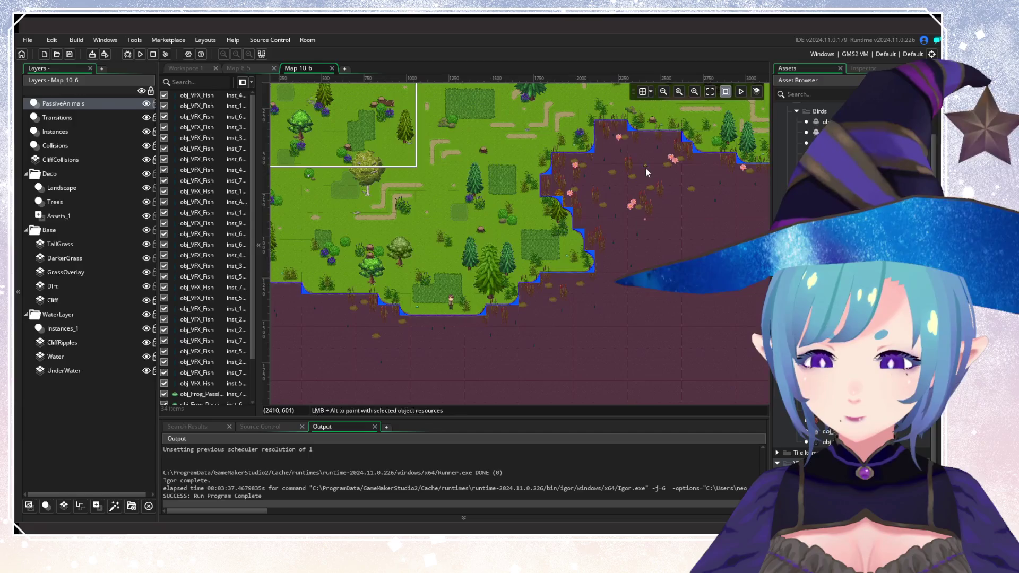
pyautogui.keyDown('alt'); pyautogui.click(459, 366); pyautogui.keyUp('alt')
pyautogui.keyDown('alt'); pyautogui.click(556, 326); pyautogui.keyUp('alt')
pyautogui.keyDown('alt'); pyautogui.click(547, 330); pyautogui.keyUp('alt')
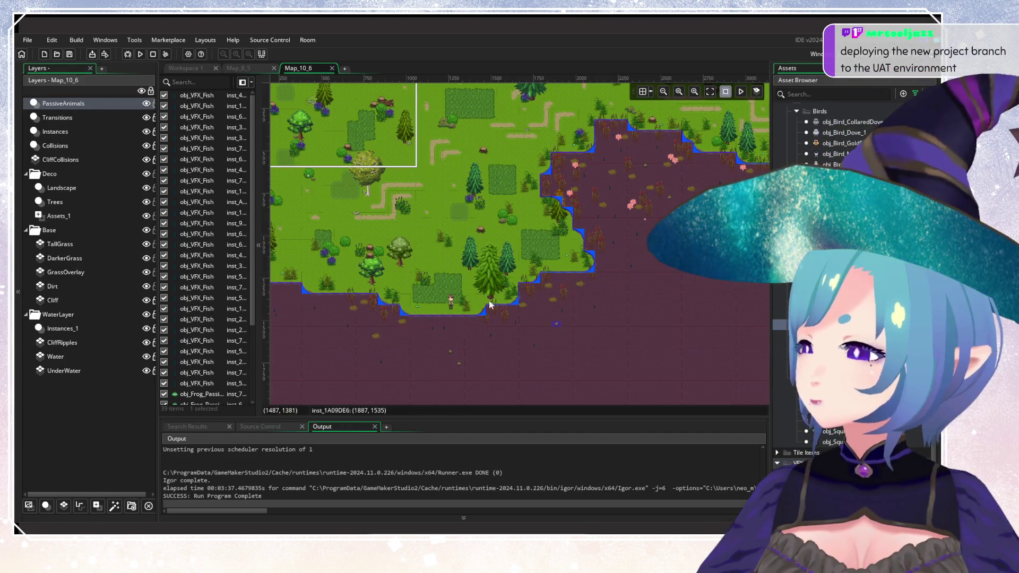
# Clear the instance selection and add another frog in the lower-left water.
pyautogui.scroll(-2, 520, 305)
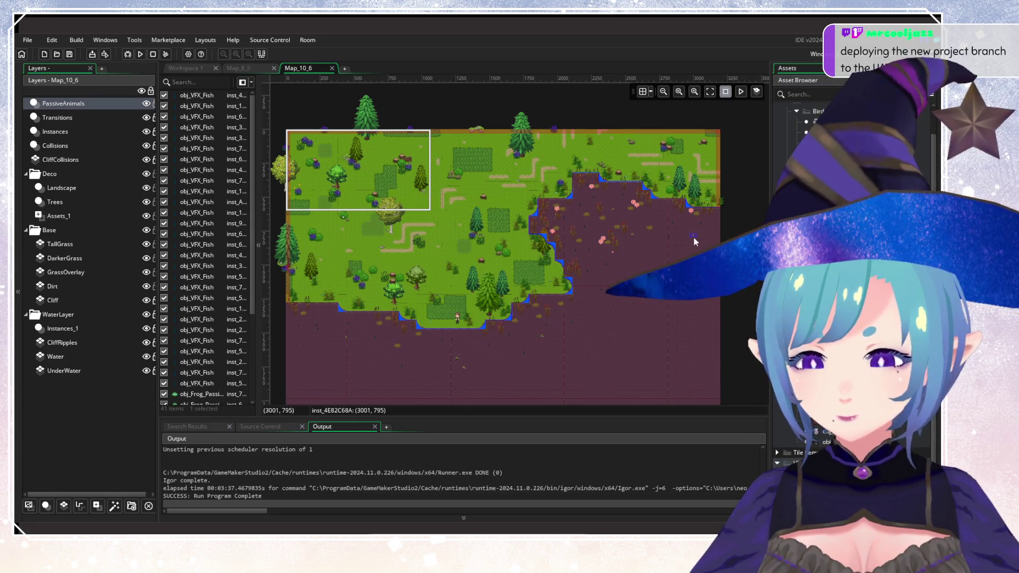
pyautogui.scroll(1, 642, 236)
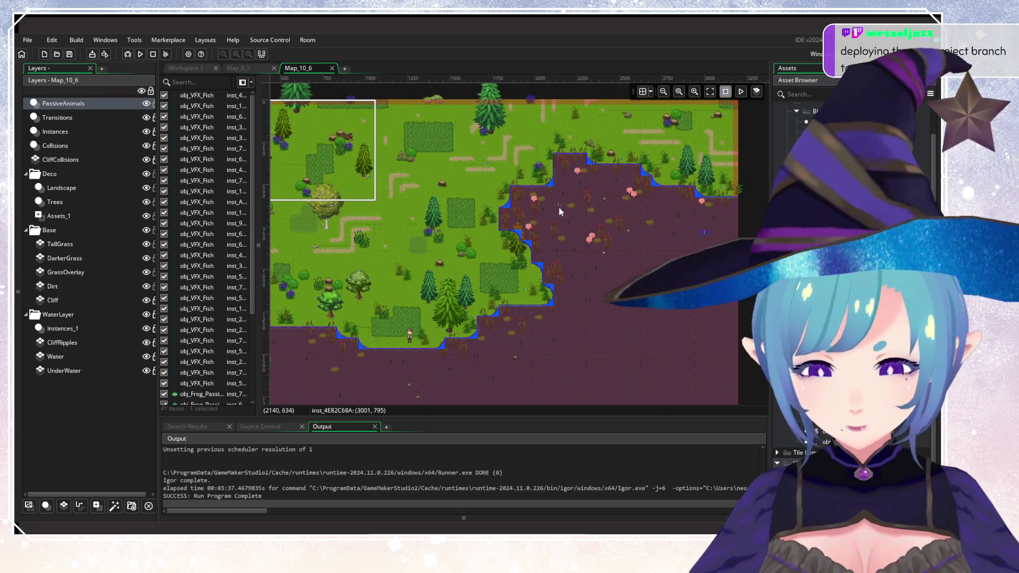
pyautogui.moveTo(565, 262); pyautogui.dragTo(696, 206)
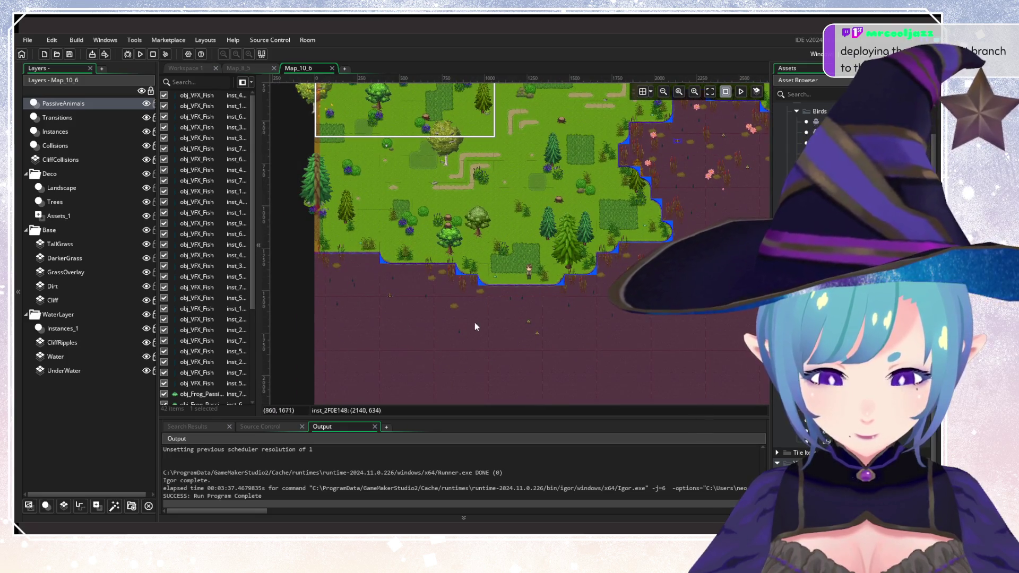
pyautogui.moveTo(577, 291)
pyautogui.mouseDown()
pyautogui.moveTo(486, 295)
pyautogui.moveTo(436, 314)
pyautogui.mouseUp()
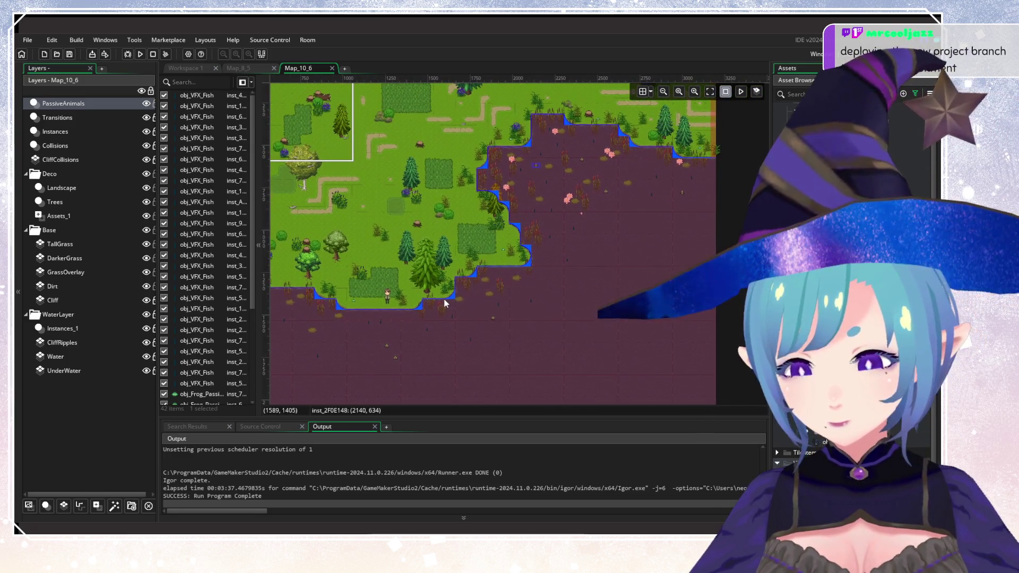
pyautogui.click(599, 277)
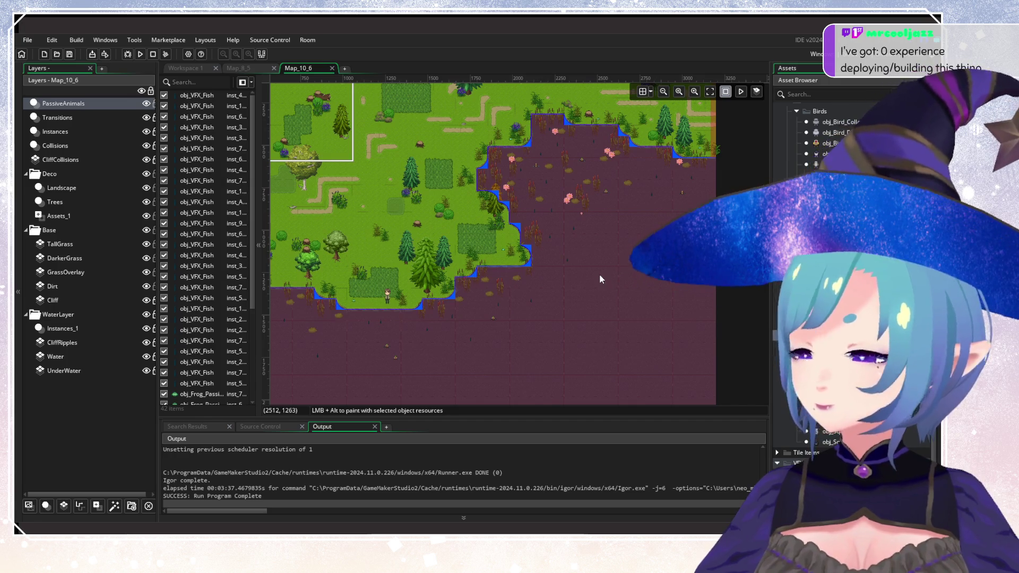
pyautogui.moveTo(465, 337); pyautogui.dragTo(572, 268)
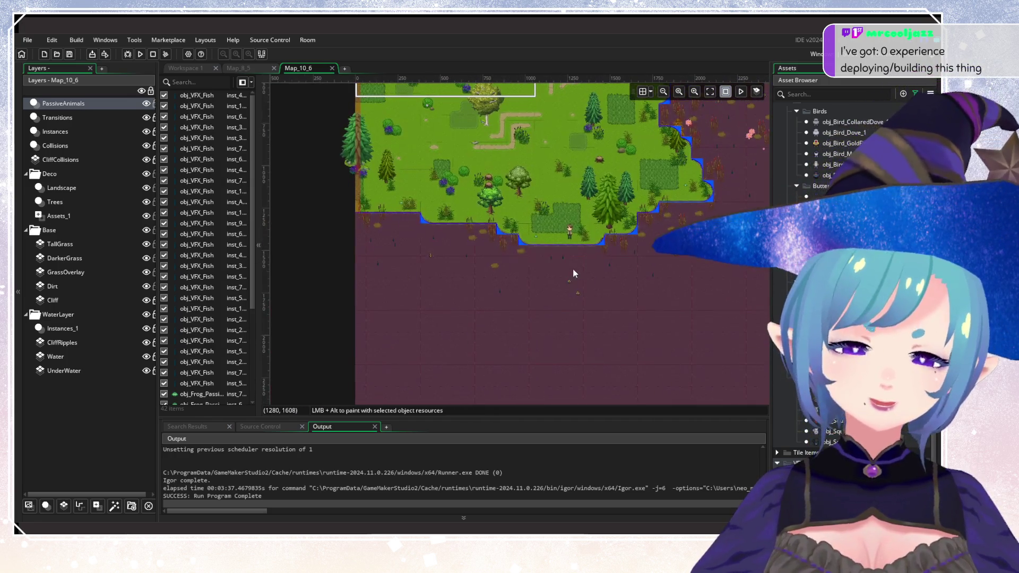
pyautogui.keyDown('alt'); pyautogui.click(388, 276); pyautogui.keyUp('alt')
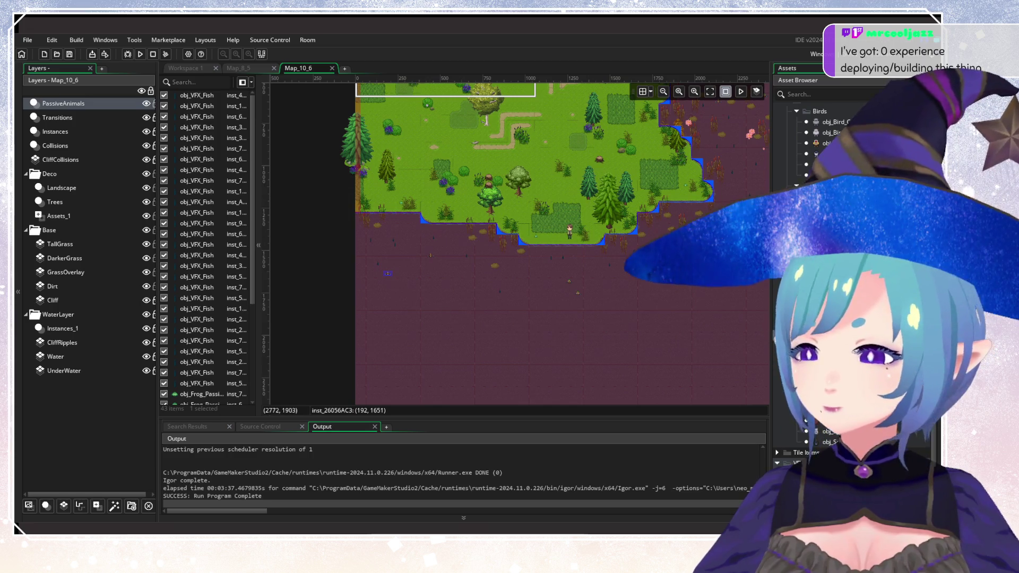
pyautogui.moveTo(677, 271); pyautogui.dragTo(539, 327)
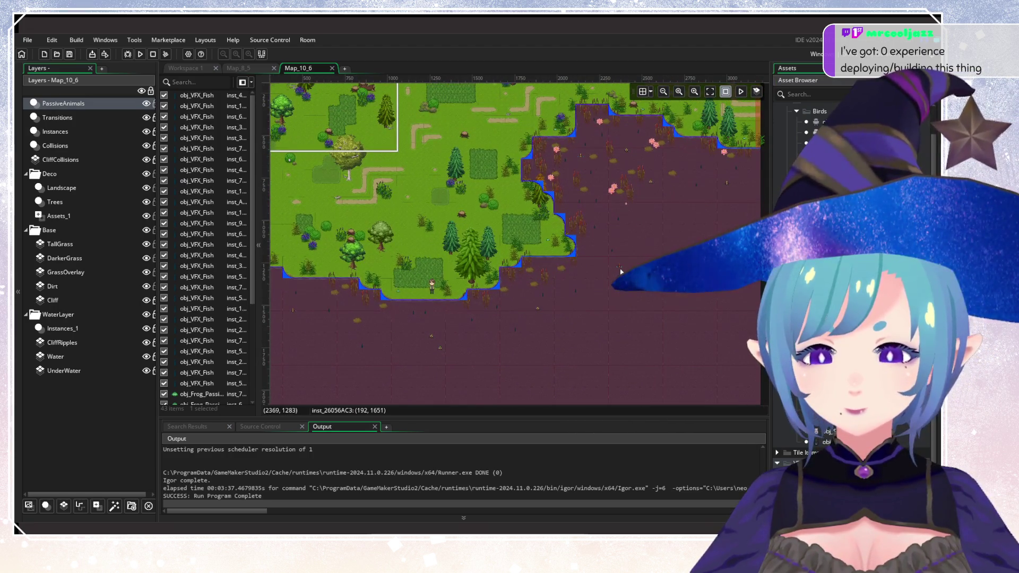
pyautogui.moveTo(600, 230)
pyautogui.mouseDown()
pyautogui.moveTo(683, 332)
pyautogui.moveTo(609, 321)
pyautogui.moveTo(623, 339)
pyautogui.mouseUp()
pyautogui.scroll(-2, 623, 339)
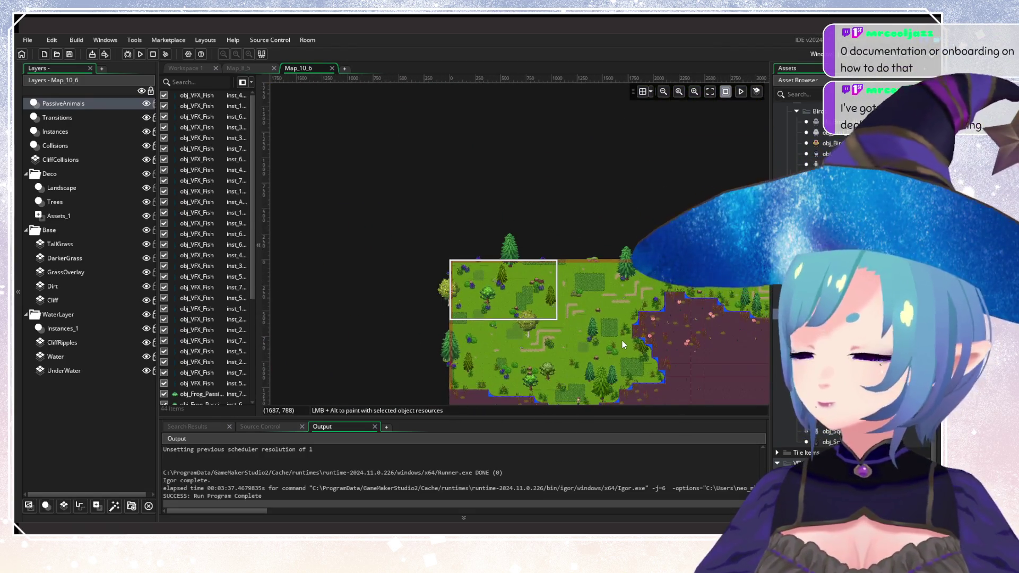
pyautogui.scroll(4, 621, 340)
pyautogui.scroll(-5, 557, 349)
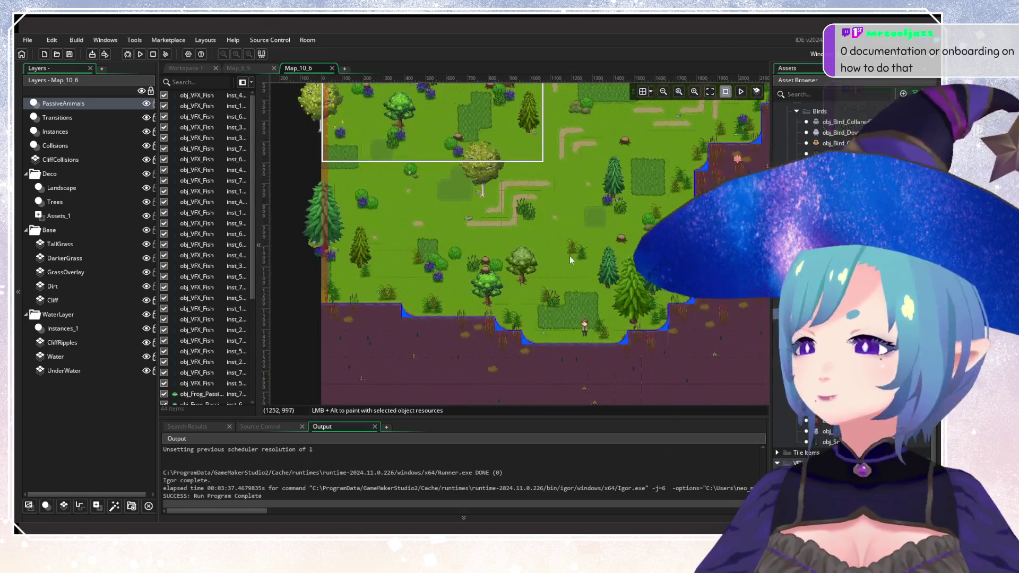
pyautogui.hscroll(-4, 583, 319)
pyautogui.scroll(2, 616, 284)
pyautogui.scroll(-2, 615, 275)
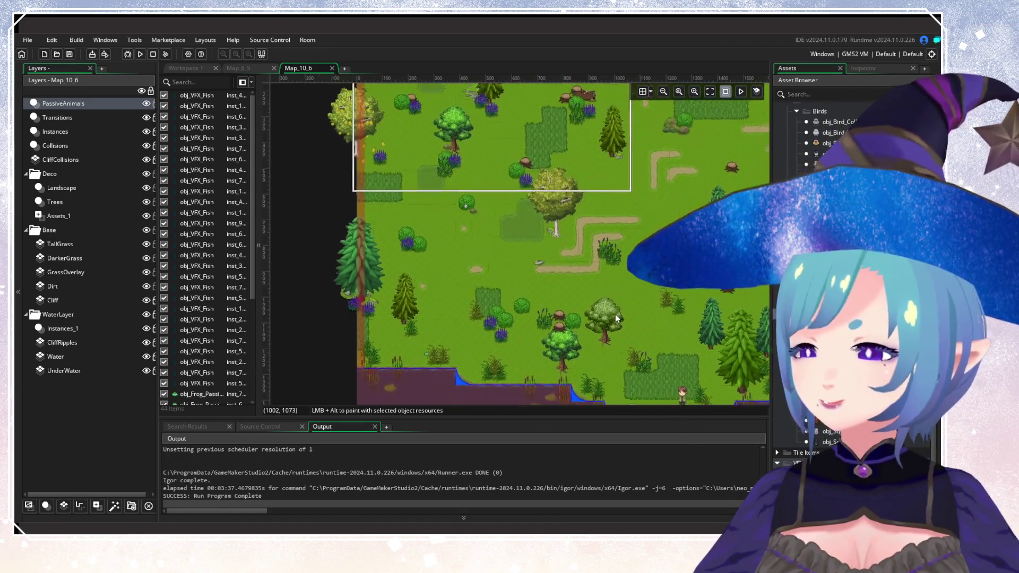
# Place two animals in the room's top-left area and near the left edge.
pyautogui.hscroll(-1, 563, 338)
pyautogui.moveTo(548, 200)
pyautogui.mouseDown()
pyautogui.moveTo(528, 278)
pyautogui.moveTo(586, 274)
pyautogui.moveTo(573, 289)
pyautogui.mouseUp()
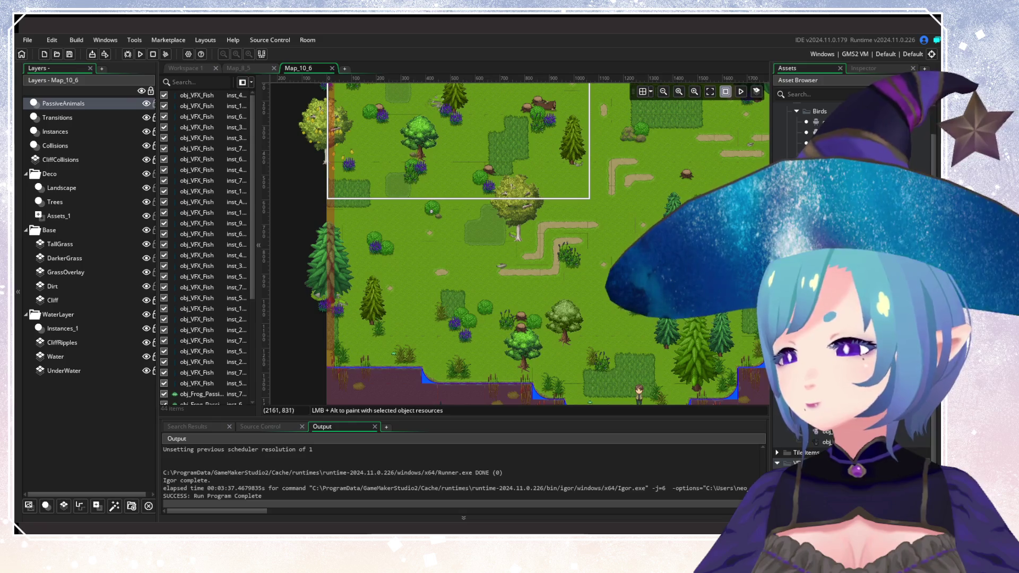
pyautogui.scroll(2, 512, 287)
pyautogui.scroll(5, 422, 301)
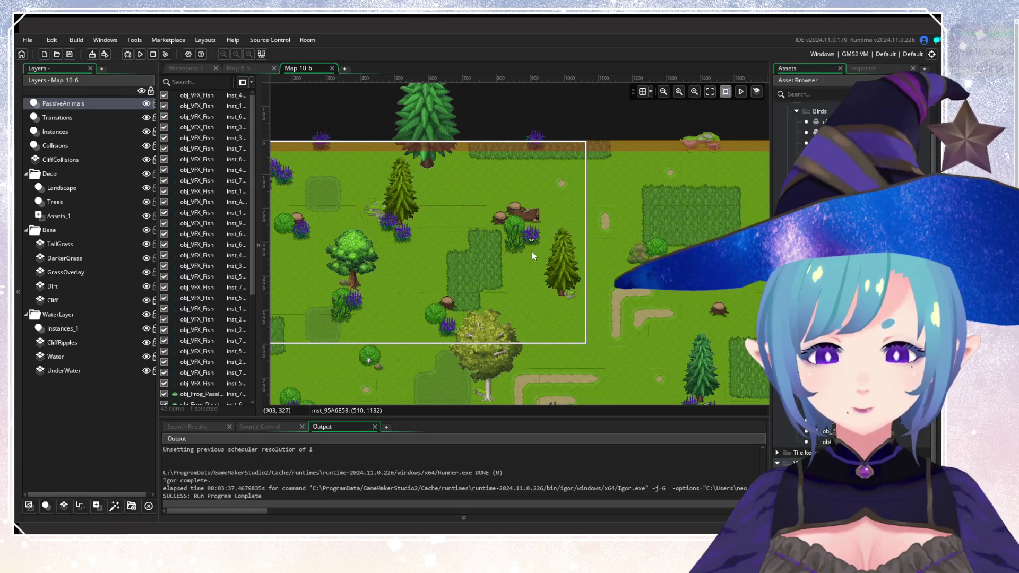
pyautogui.hscroll(-3, 550, 230)
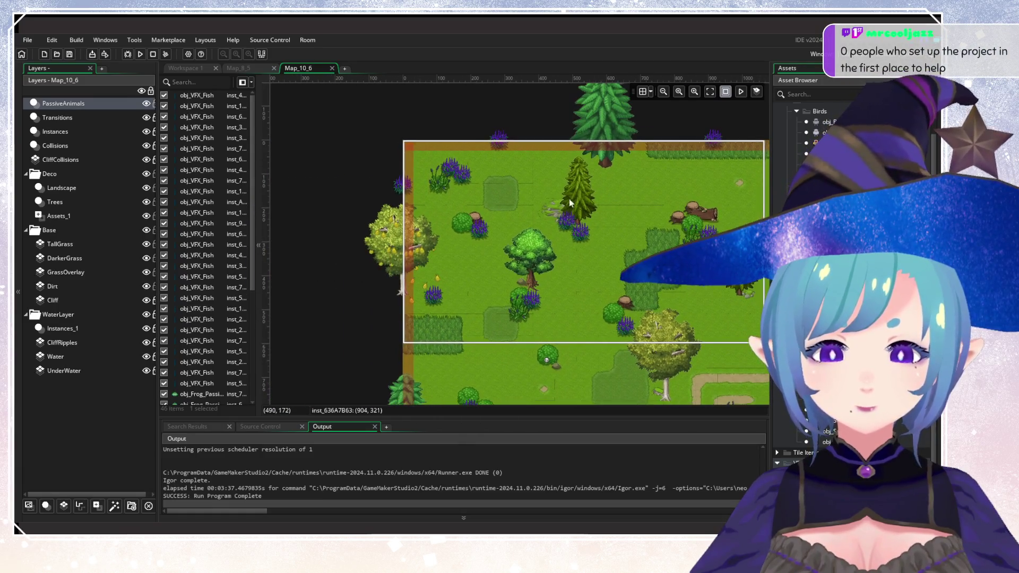
pyautogui.keyDown('alt'); pyautogui.click(458, 184); pyautogui.keyUp('alt')
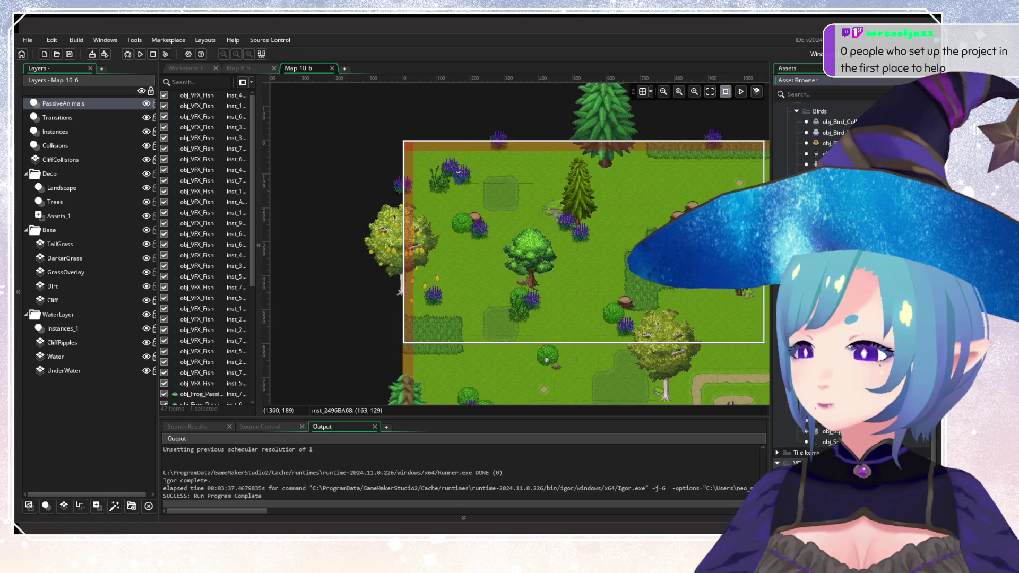
pyautogui.scroll(-3, 499, 202)
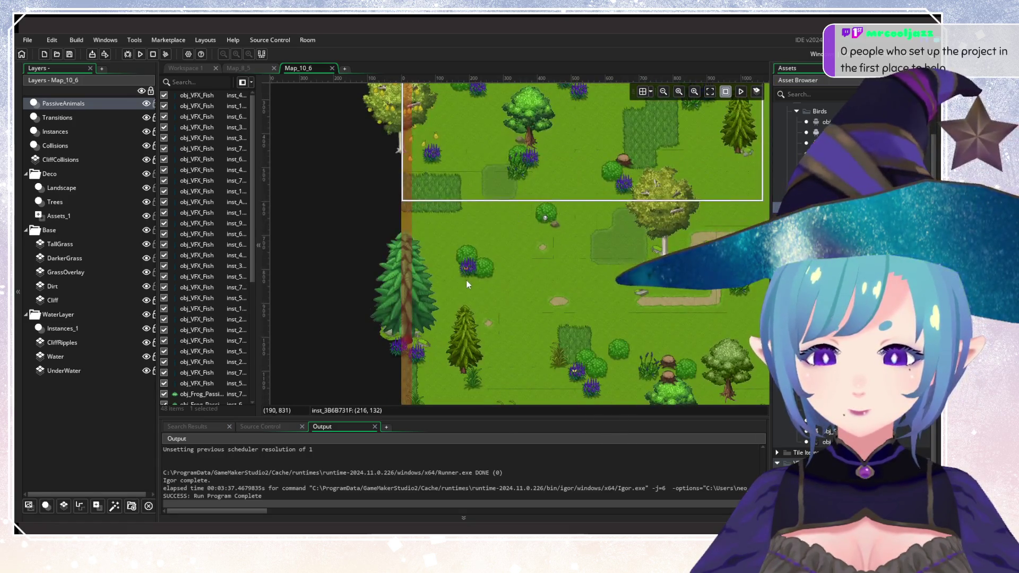
pyautogui.keyDown('alt'); pyautogui.click(467, 281); pyautogui.keyUp('alt')
pyautogui.scroll(3, 584, 297)
pyautogui.hscroll(3, 550, 283)
pyautogui.scroll(-2, 473, 314)
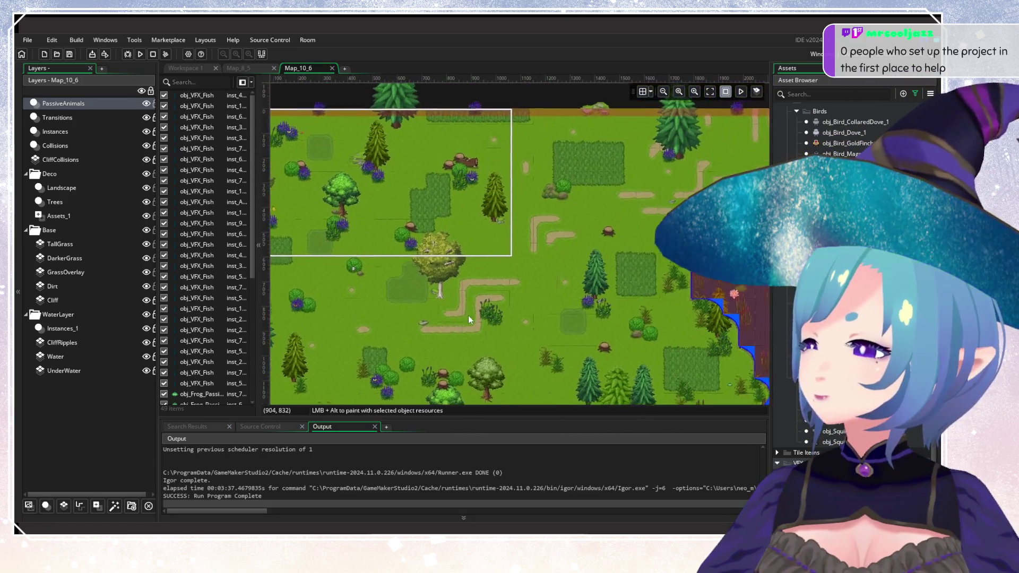
pyautogui.hscroll(5, 559, 266)
pyautogui.scroll(2, 559, 266)
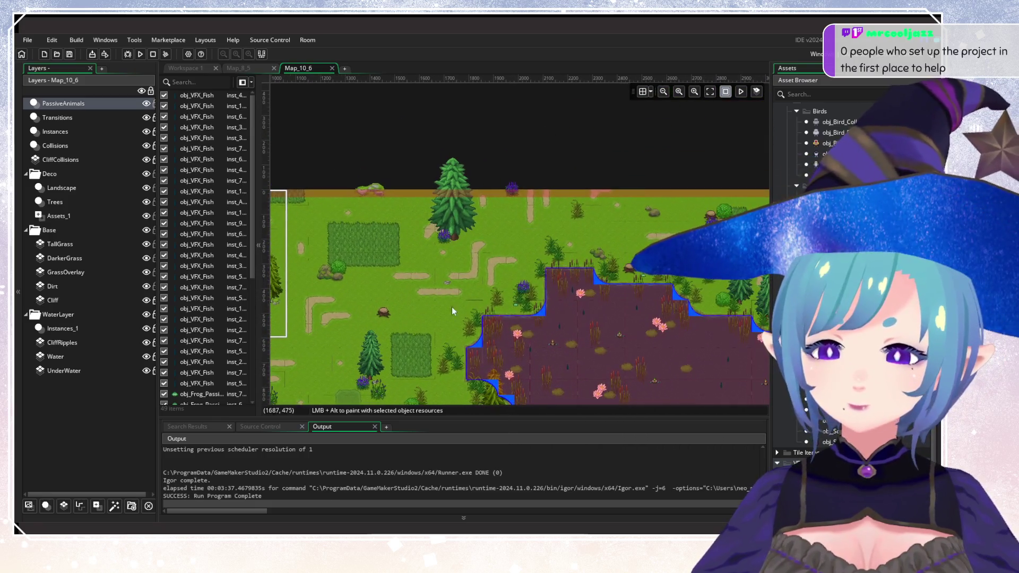
# Add two more animals beside the right pond's shore.
pyautogui.keyDown('alt'); pyautogui.click(529, 298); pyautogui.keyUp('alt')
pyautogui.hscroll(7, 496, 288)
pyautogui.scroll(1, 495, 288)
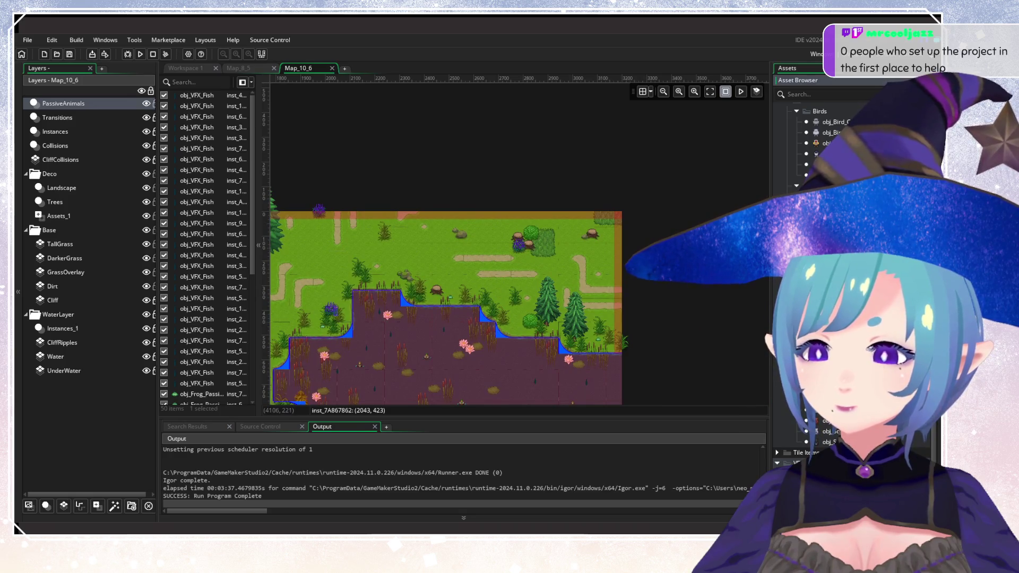
pyautogui.keyDown('alt'); pyautogui.click(527, 258); pyautogui.keyUp('alt')
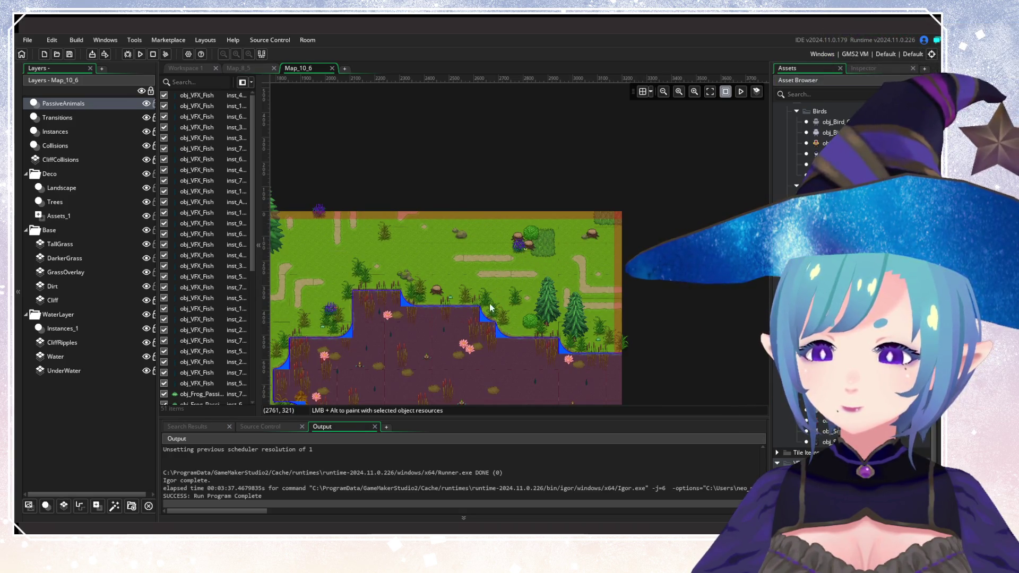
pyautogui.hscroll(-10, 491, 308)
pyautogui.scroll(-3, 491, 308)
pyautogui.hscroll(-1, 526, 278)
pyautogui.scroll(-1, 526, 278)
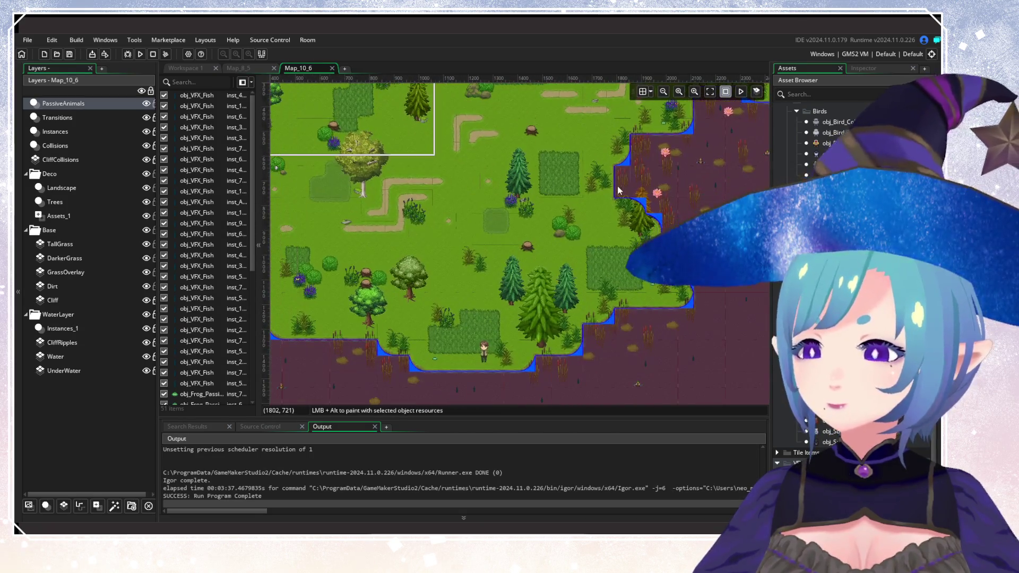
pyautogui.hscroll(-3, 616, 186)
pyautogui.scroll(1, 616, 186)
pyautogui.scroll(-1, 617, 186)
pyautogui.scroll(1, 616, 186)
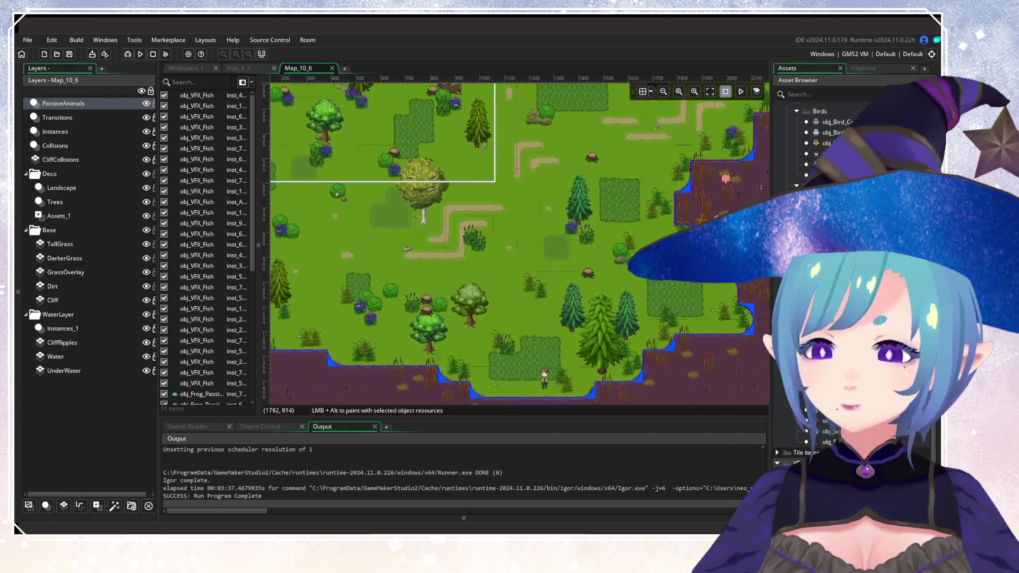
pyautogui.hscroll(-3, 552, 266)
pyautogui.scroll(1, 552, 266)
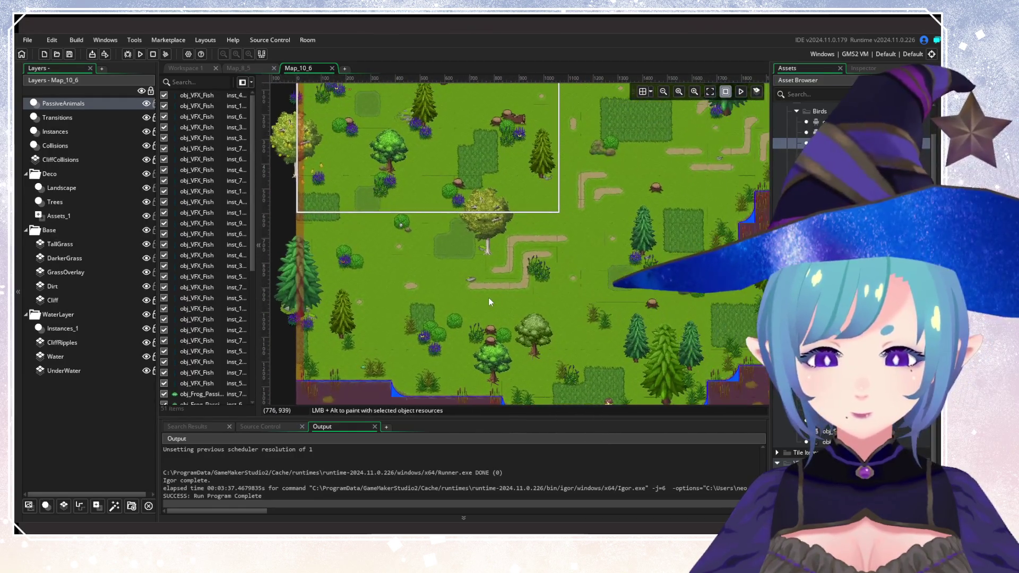
# Place nine birds across the meadow, upper grass and lower grassland.
pyautogui.keyDown('alt'); pyautogui.click(362, 290); pyautogui.keyUp('alt')
pyautogui.keyDown('alt'); pyautogui.click(350, 284); pyautogui.keyUp('alt')
pyautogui.keyDown('alt'); pyautogui.click(423, 263); pyautogui.keyUp('alt')
pyautogui.keyDown('alt'); pyautogui.click(350, 173); pyautogui.keyUp('alt')
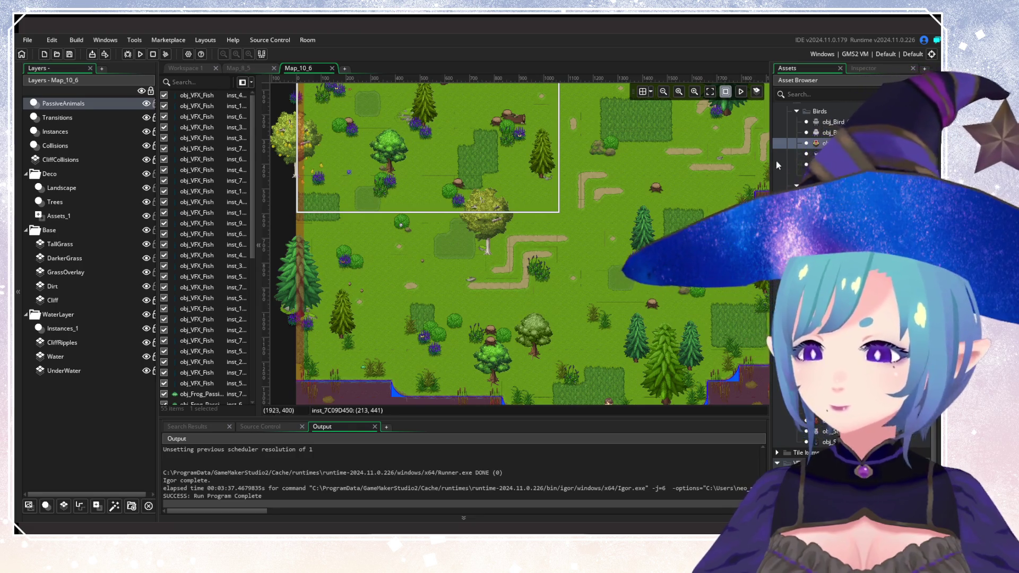
pyautogui.middleClick(530, 282)
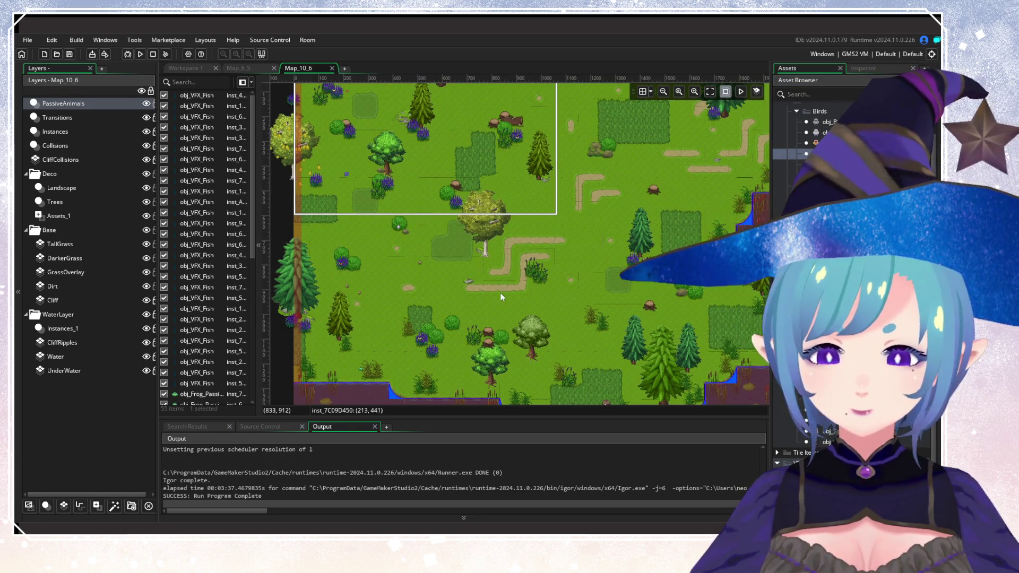
pyautogui.keyDown('alt'); pyautogui.click(464, 133); pyautogui.keyUp('alt')
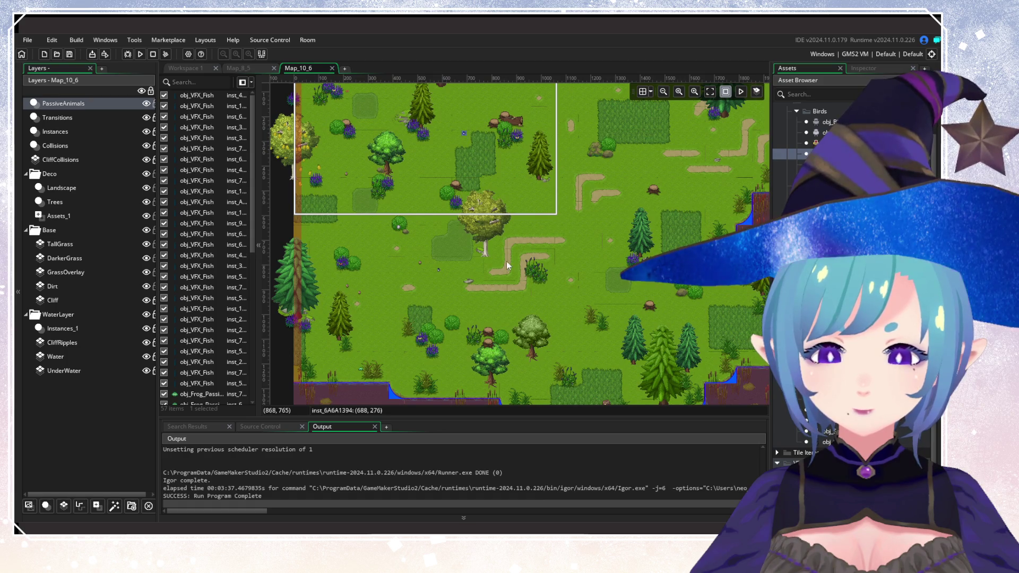
pyautogui.keyDown('alt'); pyautogui.click(604, 344); pyautogui.keyUp('alt')
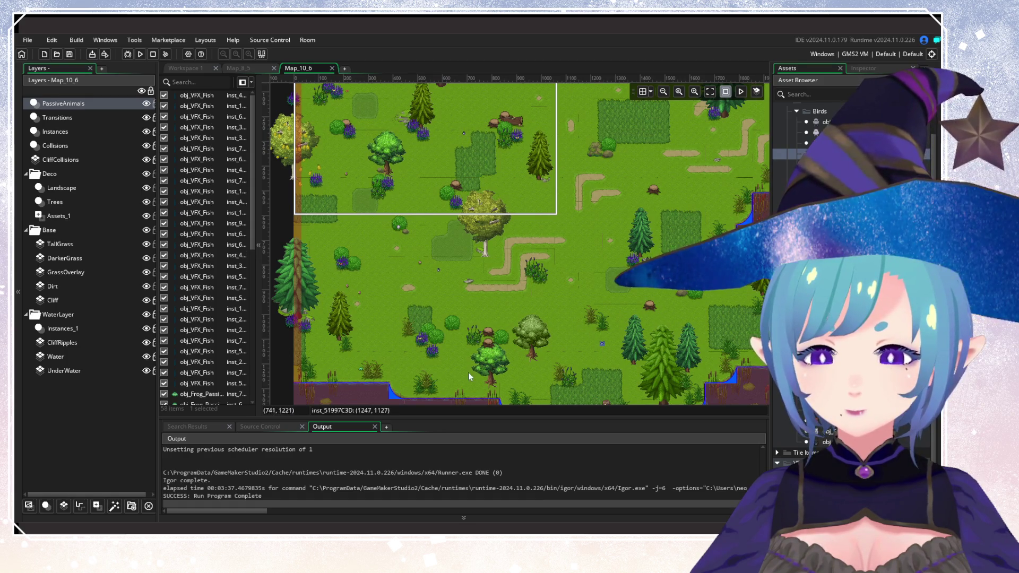
pyautogui.keyDown('alt'); pyautogui.click(619, 293); pyautogui.keyUp('alt')
pyautogui.keyDown('alt'); pyautogui.click(606, 265); pyautogui.keyUp('alt')
pyautogui.keyDown('alt'); pyautogui.click(565, 291); pyautogui.keyUp('alt')
# Place nine more birds near the swamp edge and the room's right side.
pyautogui.moveTo(621, 298)
pyautogui.mouseDown()
pyautogui.moveTo(363, 354)
pyautogui.moveTo(392, 378)
pyautogui.mouseUp()
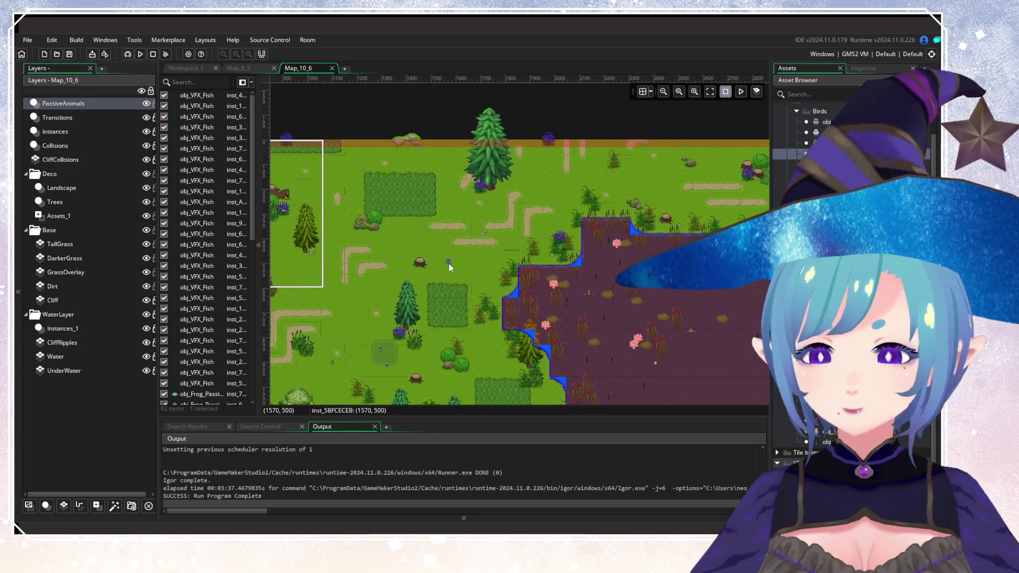
pyautogui.keyDown('alt'); pyautogui.click(555, 187); pyautogui.keyUp('alt')
pyautogui.keyDown('alt'); pyautogui.click(580, 173); pyautogui.keyUp('alt')
pyautogui.keyDown('alt'); pyautogui.click(676, 189); pyautogui.keyUp('alt')
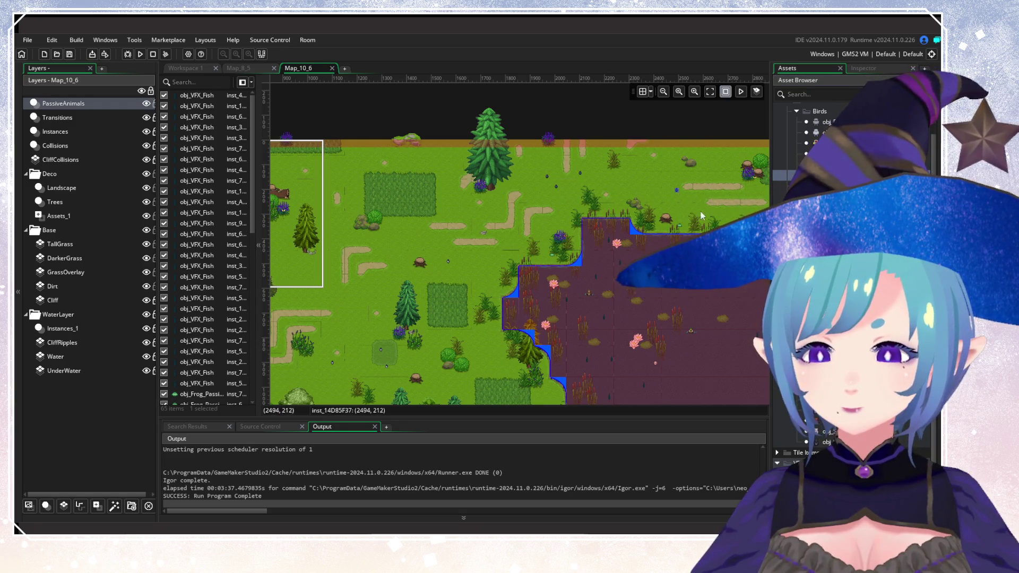
pyautogui.moveTo(693, 211); pyautogui.dragTo(508, 232)
pyautogui.keyDown('alt'); pyautogui.click(604, 219); pyautogui.keyUp('alt')
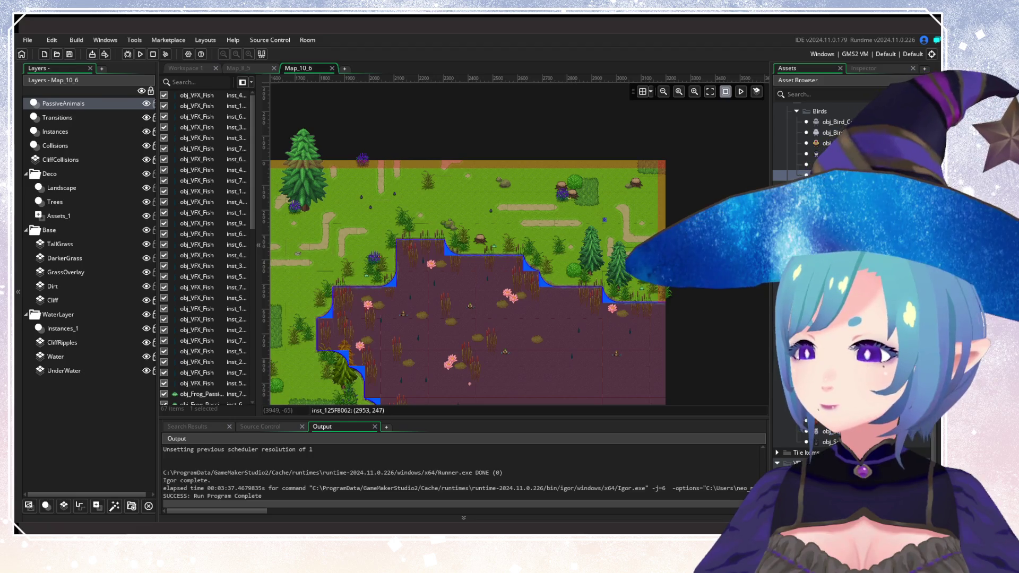
pyautogui.keyDown('alt'); pyautogui.click(590, 226); pyautogui.keyUp('alt')
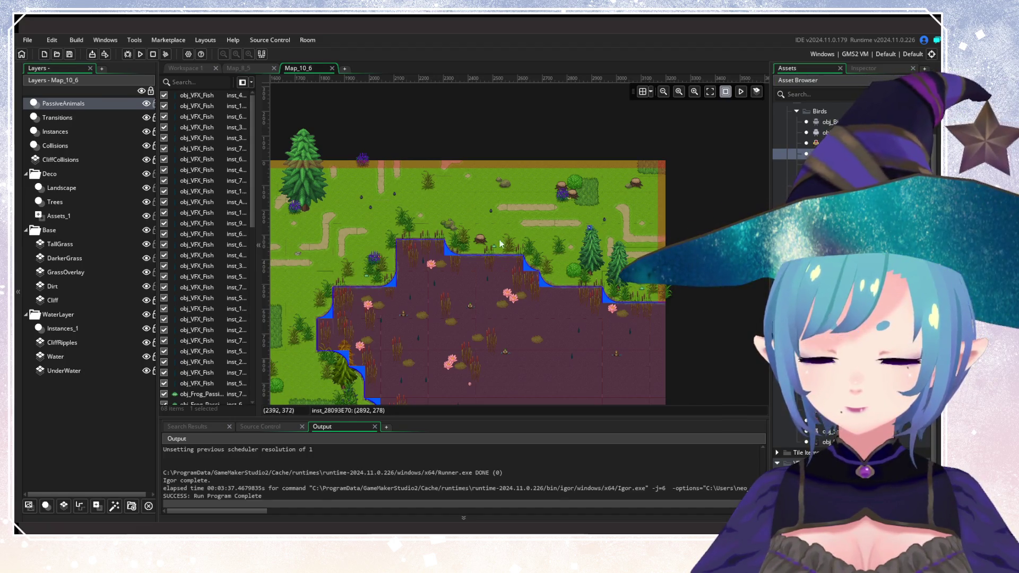
pyautogui.moveTo(352, 264); pyautogui.dragTo(652, 239)
pyautogui.keyDown('alt'); pyautogui.click(651, 233); pyautogui.keyUp('alt')
pyautogui.keyDown('alt'); pyautogui.click(641, 235); pyautogui.keyUp('alt')
pyautogui.keyDown('alt'); pyautogui.click(549, 160); pyautogui.keyUp('alt')
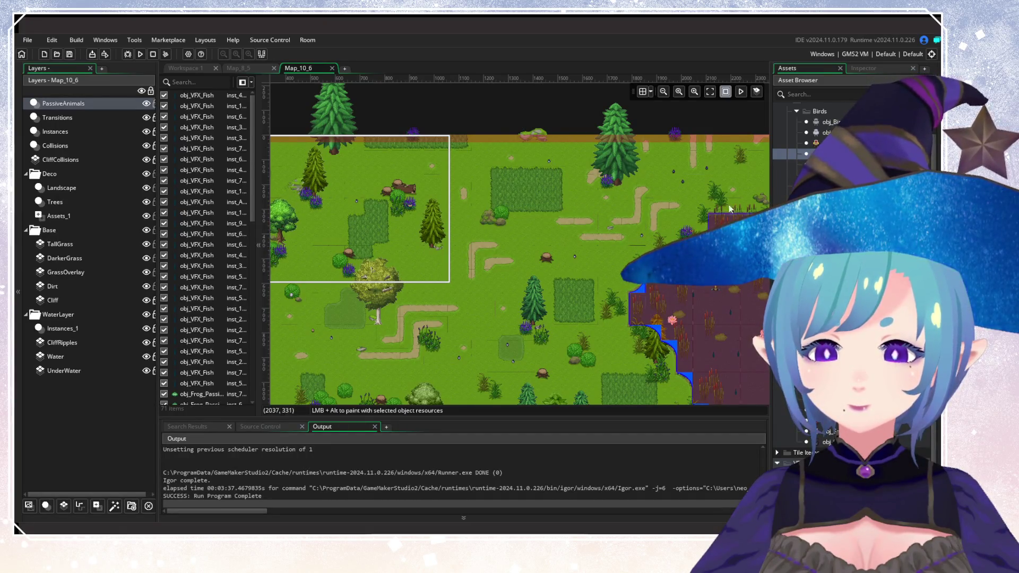
pyautogui.keyDown('alt'); pyautogui.click(724, 183); pyautogui.keyUp('alt')
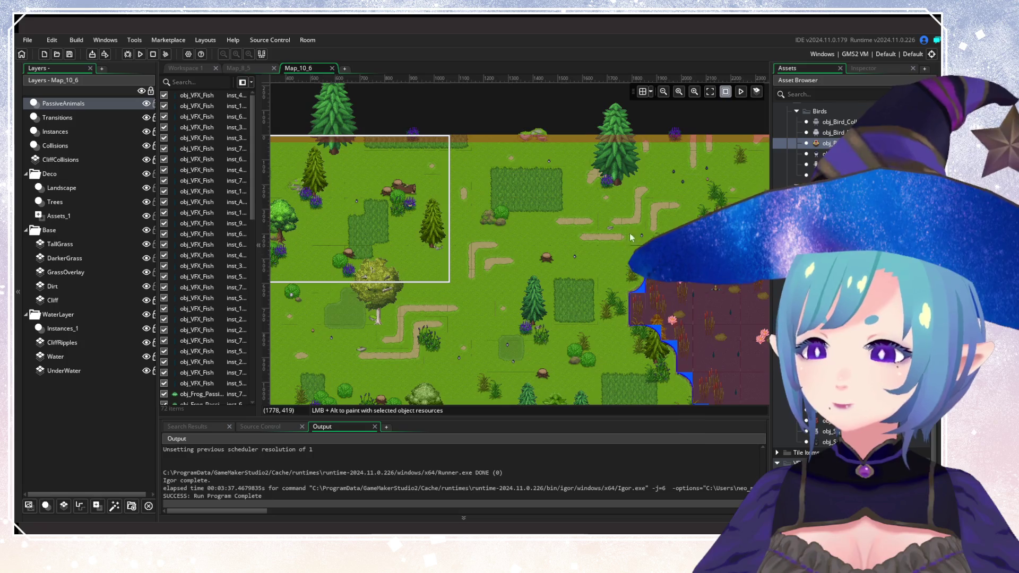
# Place two bird instances in Map_10_6's upper-right grassland.
pyautogui.scroll(-3, 626, 238)
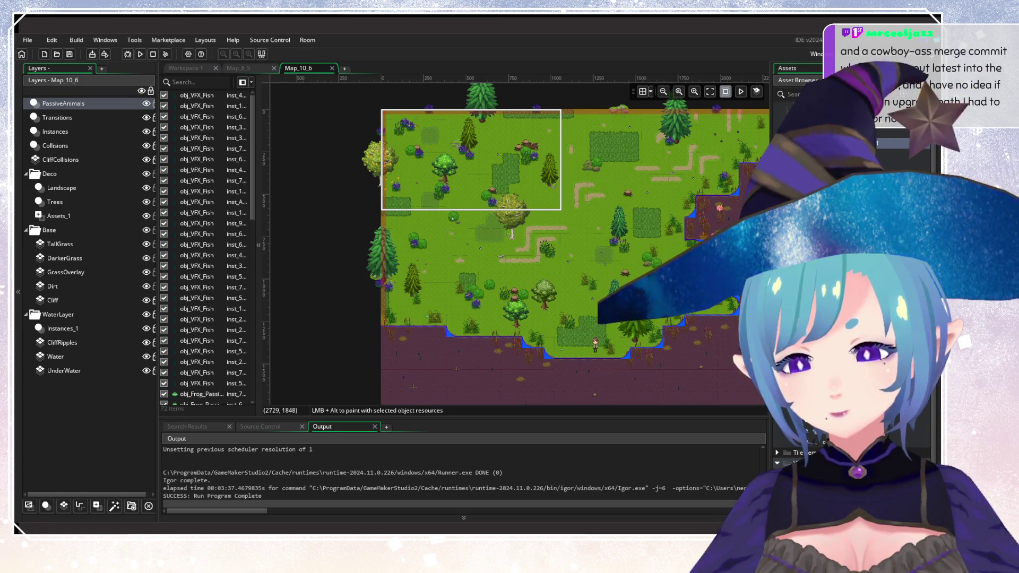
pyautogui.scroll(5, 529, 302)
pyautogui.click(529, 301)
pyautogui.scroll(-3, 580, 283)
pyautogui.scroll(3, 552, 266)
pyautogui.click(540, 184)
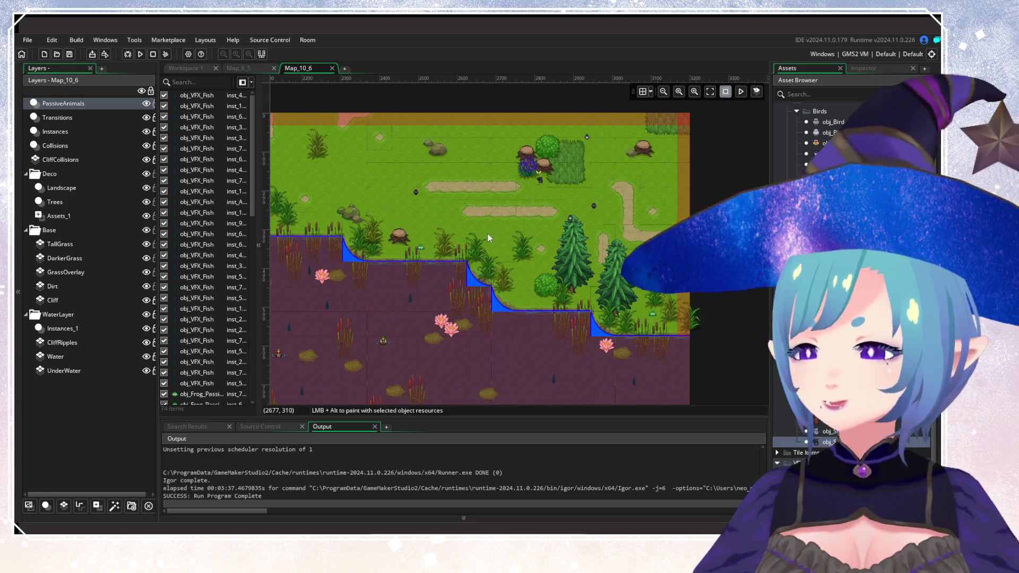
# Zoom and pan around the room to review the 74 placed items.
pyautogui.scroll(-5, 517, 212)
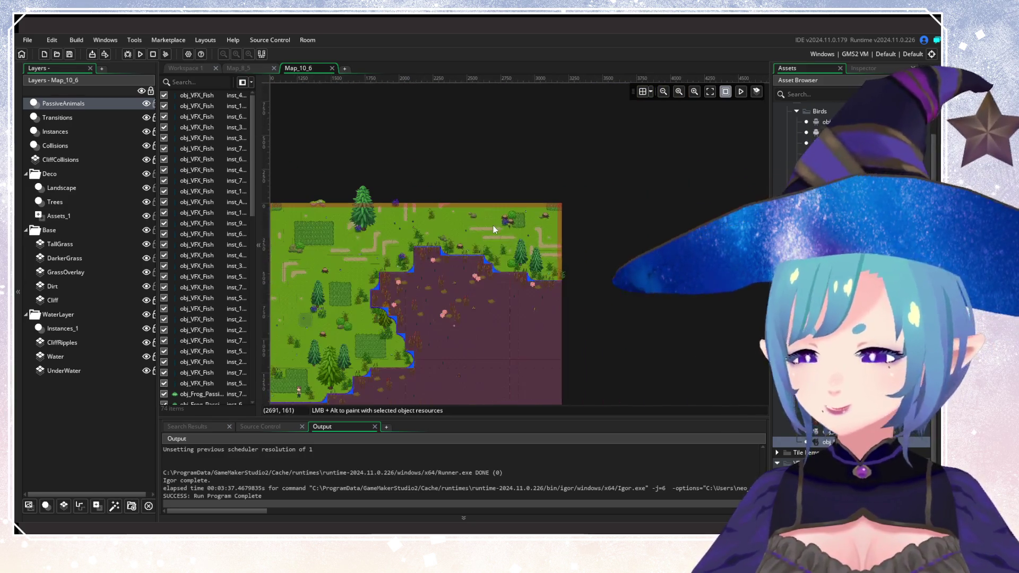
pyautogui.scroll(5, 493, 225)
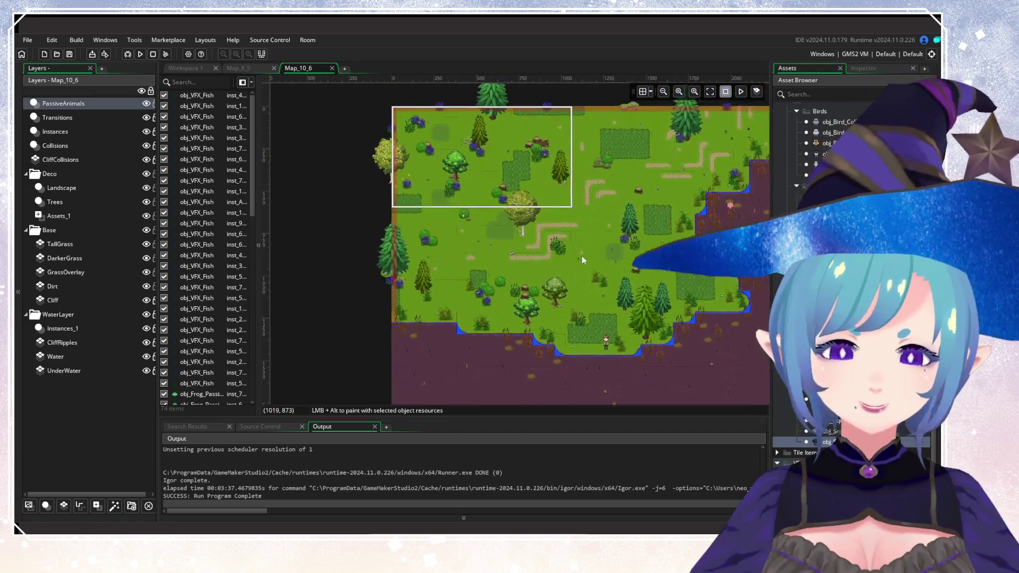
pyautogui.scroll(3, 576, 252)
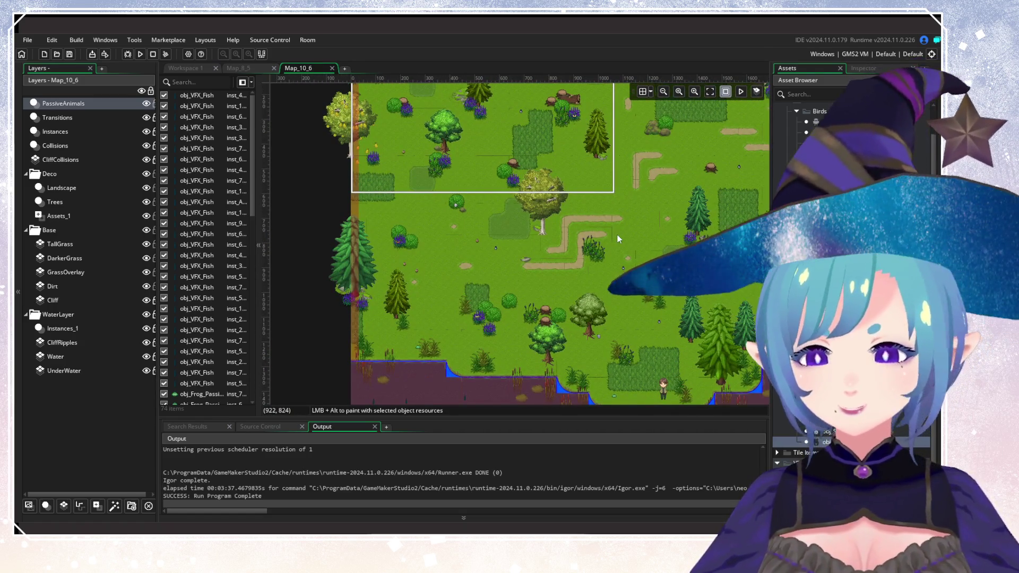
pyautogui.scroll(-3, 560, 275)
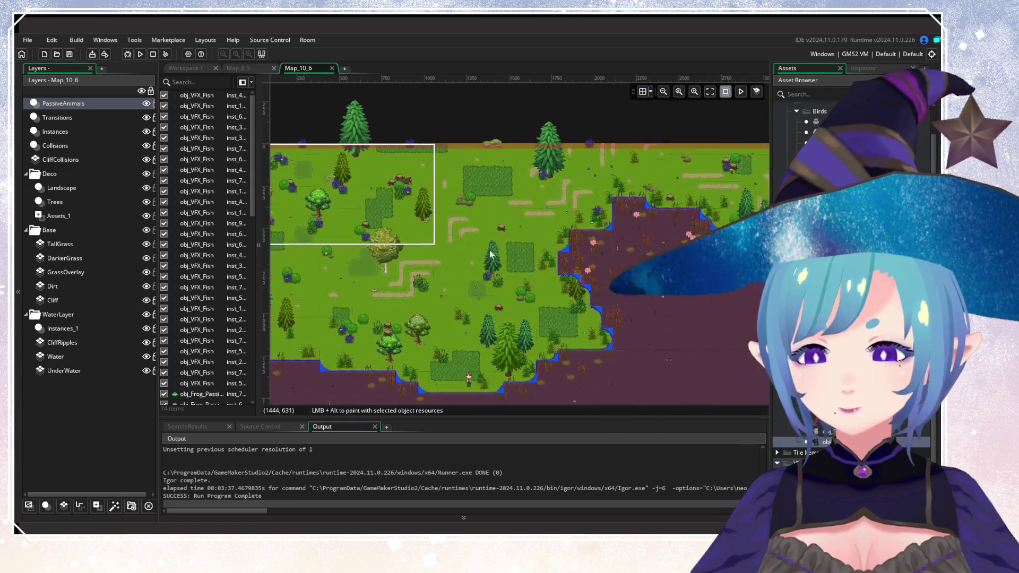
pyautogui.scroll(-2, 499, 255)
pyautogui.moveTo(513, 239)
pyautogui.mouseDown()
pyautogui.moveTo(519, 196)
pyautogui.moveTo(521, 208)
pyautogui.mouseUp()
pyautogui.scroll(1, 521, 208)
pyautogui.scroll(-1, 521, 208)
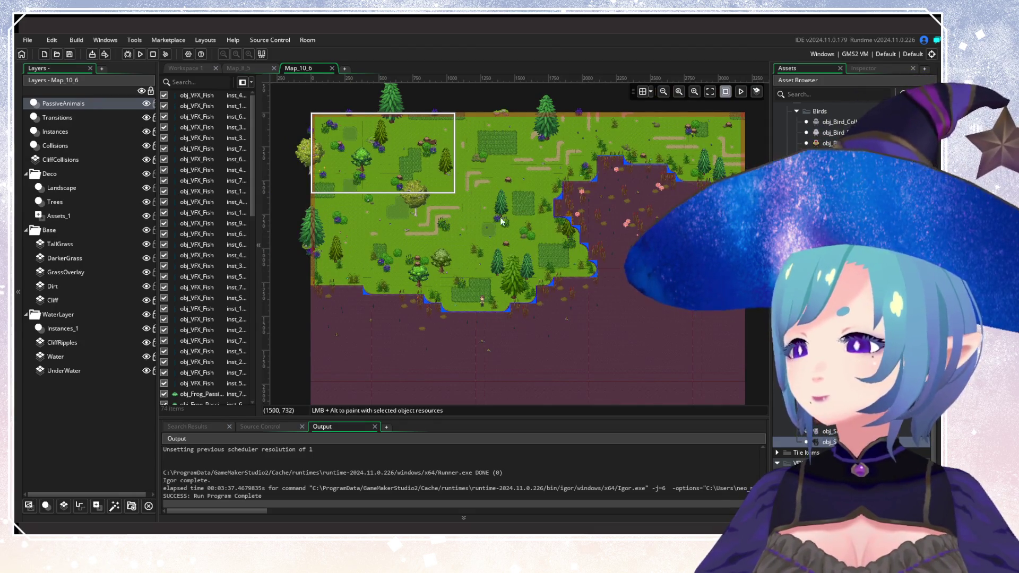
pyautogui.scroll(1, 506, 207)
pyautogui.scroll(-1, 506, 206)
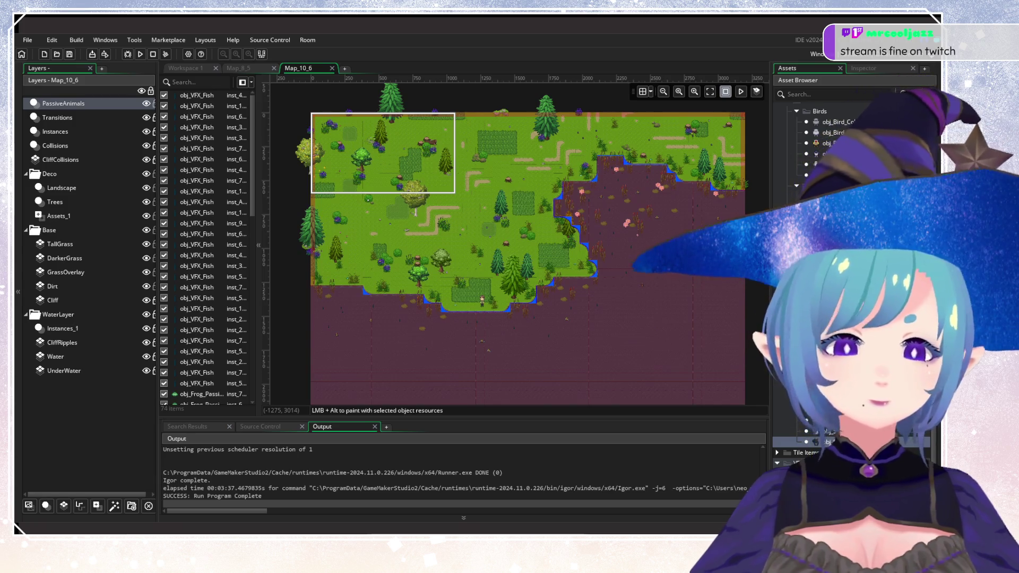
# Select the two obj_Bird_Flight instances in the Map_8_5 room.
pyautogui.moveTo(577, 257)
pyautogui.mouseDown()
pyautogui.moveTo(641, 300)
pyautogui.moveTo(567, 332)
pyautogui.mouseUp()
pyautogui.scroll(1, 567, 332)
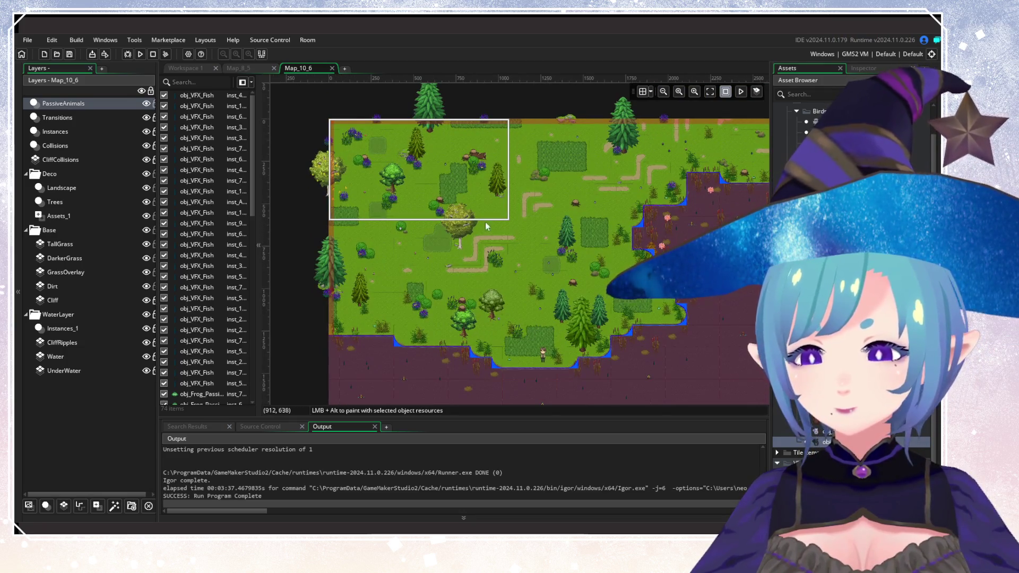
pyautogui.scroll(-2, 543, 290)
pyautogui.scroll(2, 548, 203)
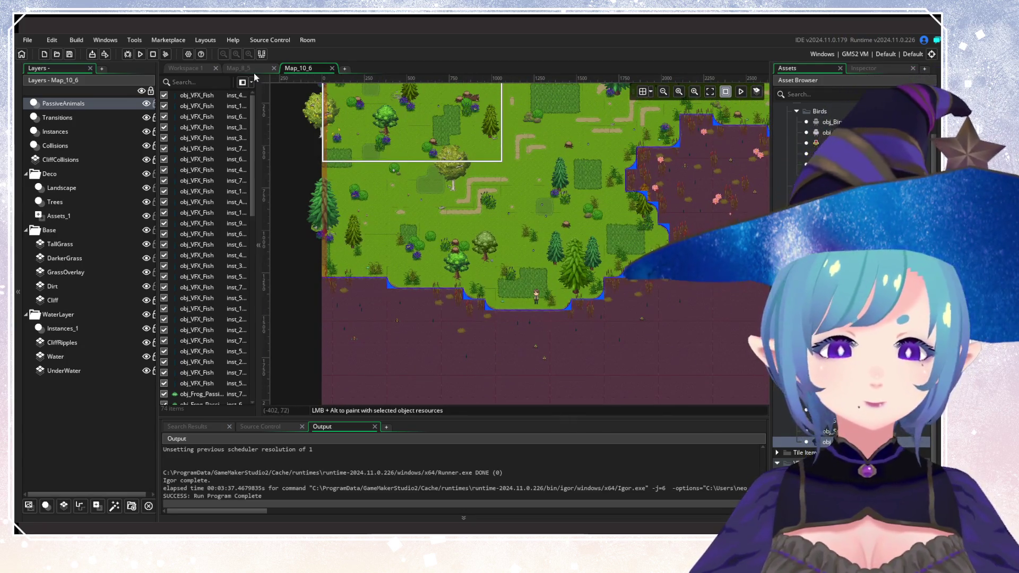
pyautogui.click(253, 69)
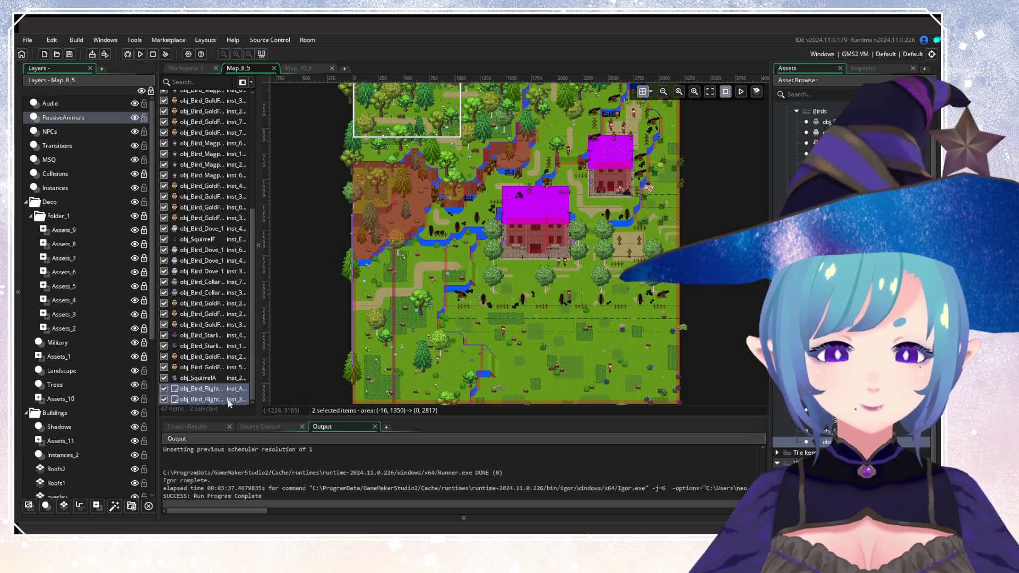
pyautogui.click(198, 377)
# Paste the two flying birds into Map_10_6 and launch a test run of the game.
pyautogui.click(304, 70)
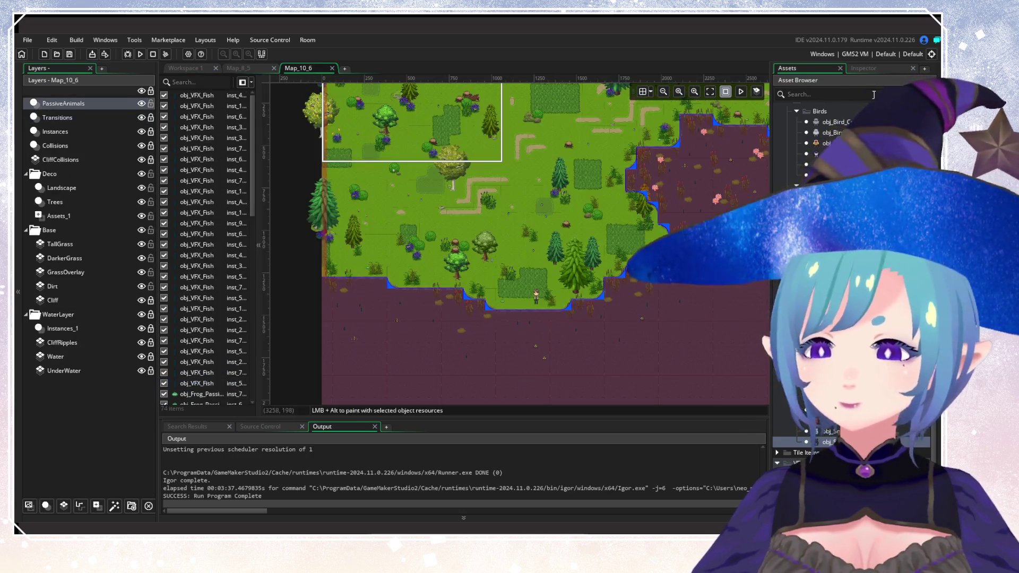
pyautogui.click(846, 94)
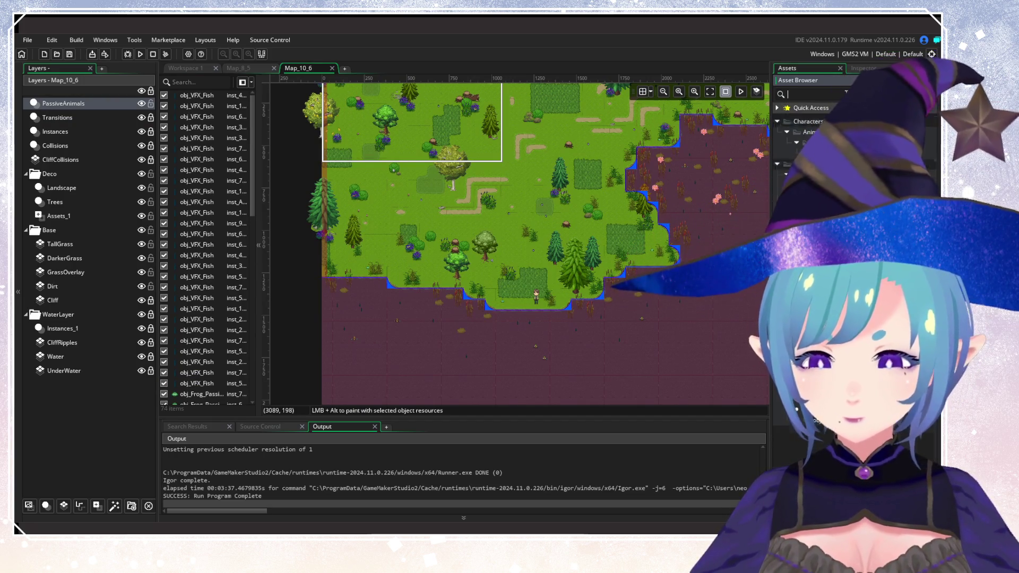
pyautogui.click(242, 80)
pyautogui.click(243, 69)
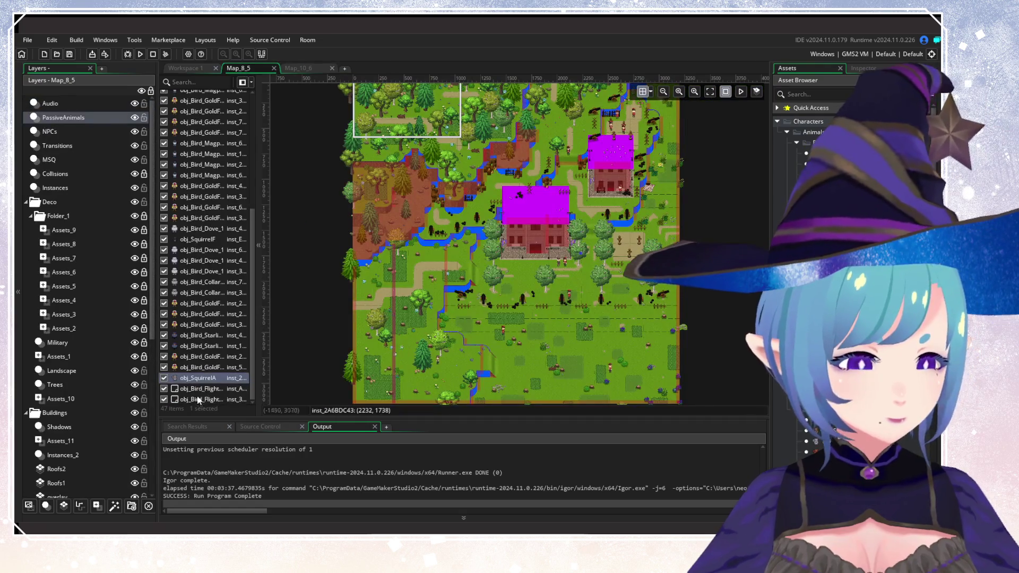
pyautogui.click(297, 68)
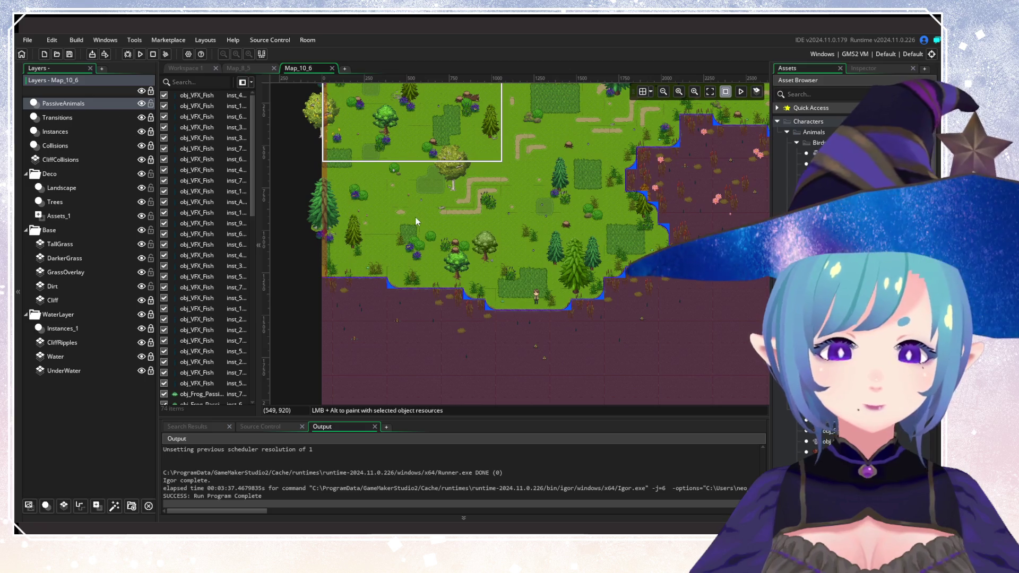
pyautogui.hotkey('ctrl', 'v')
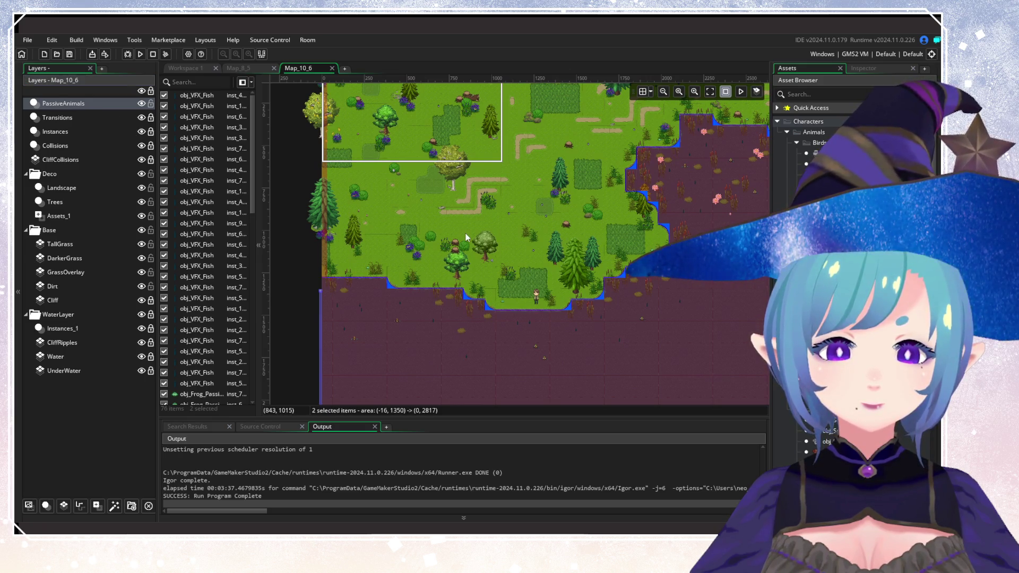
pyautogui.scroll(-3, 465, 236)
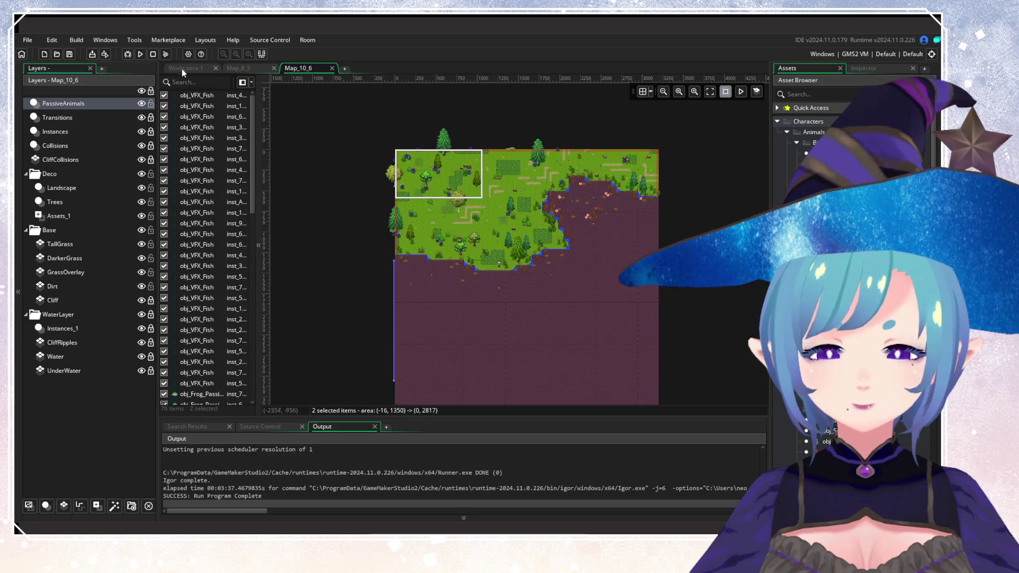
pyautogui.click(140, 54)
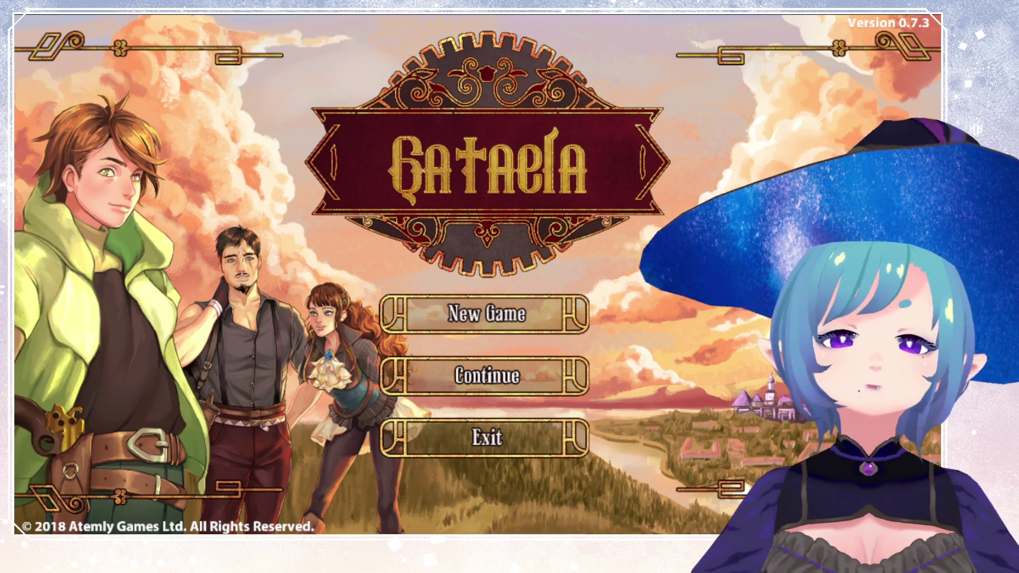
# Load the Wiska Forest N save and run east across the farm into the next map.
pyautogui.press('Return')
pyautogui.press('Return')
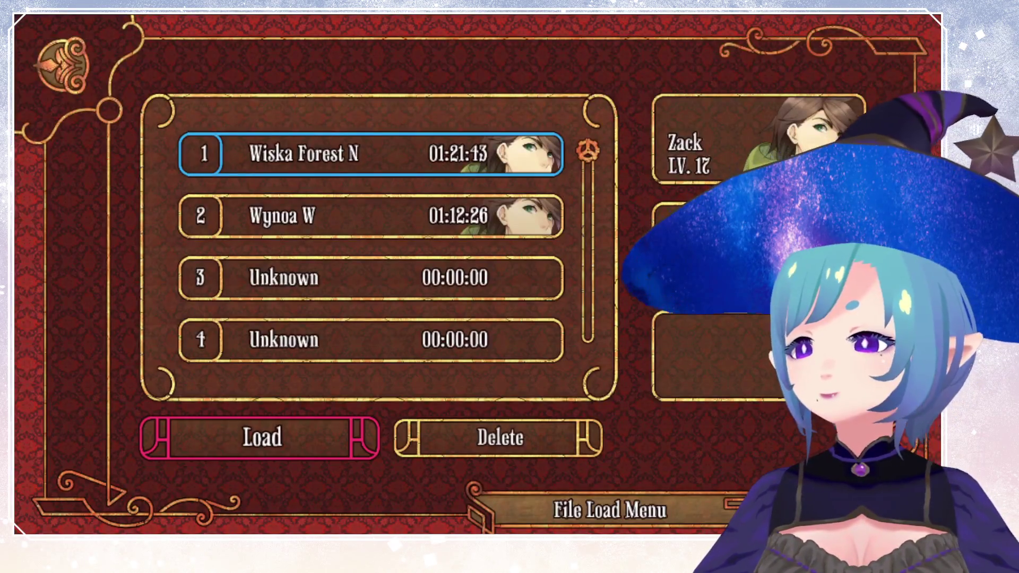
pyautogui.press('Return')
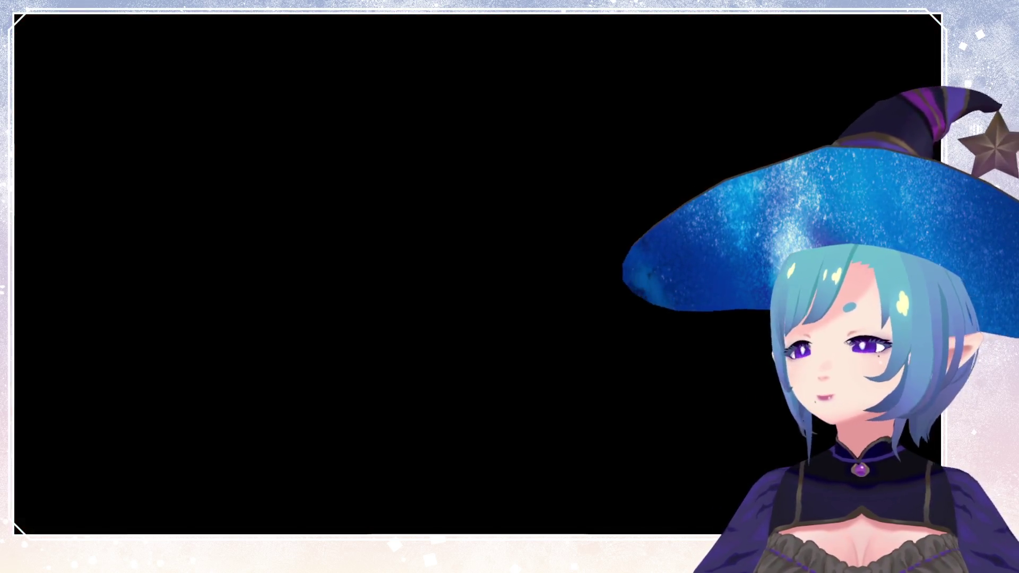
pyautogui.press('Right')
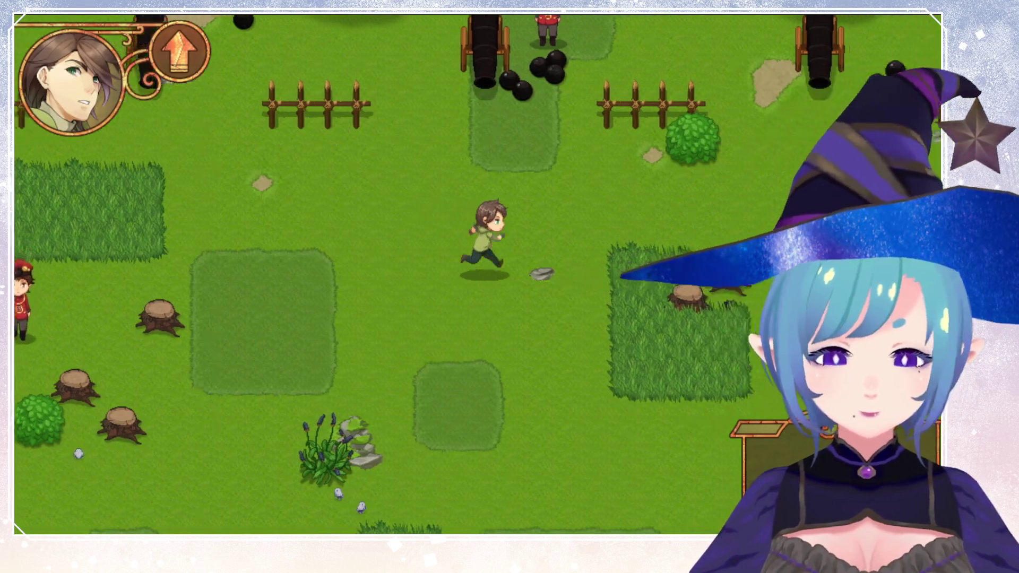
pyautogui.press('Up')
pyautogui.press('Right')
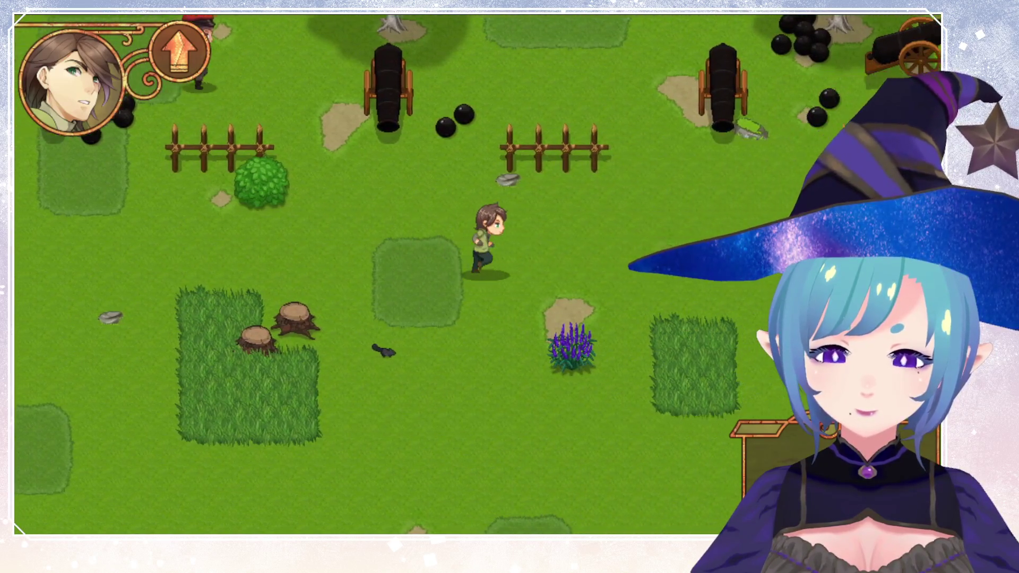
pyautogui.press('Down')
pyautogui.press('Right')
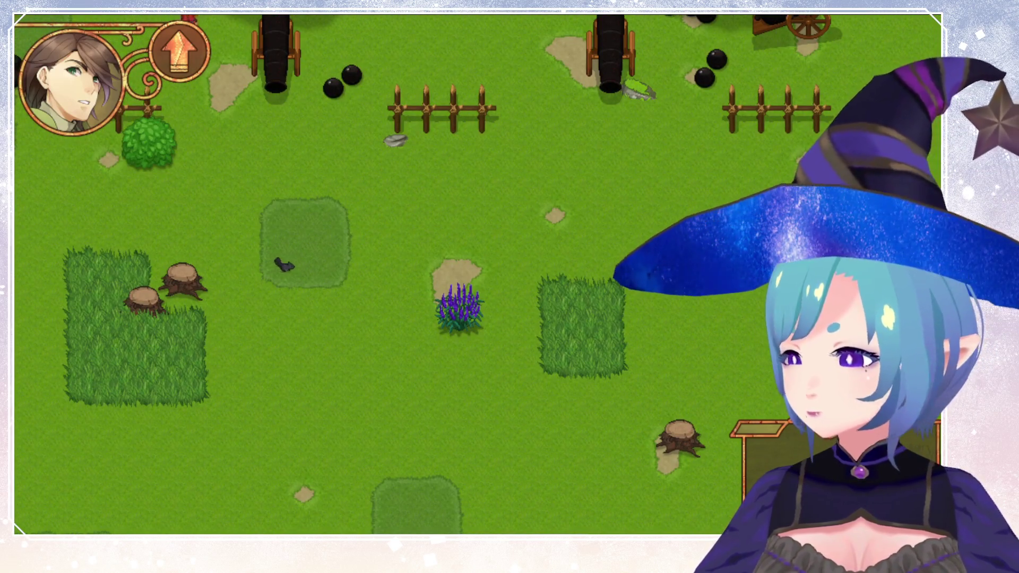
# Run east through the meadow past the pear tree and cart into the forest.
pyautogui.press('Right')
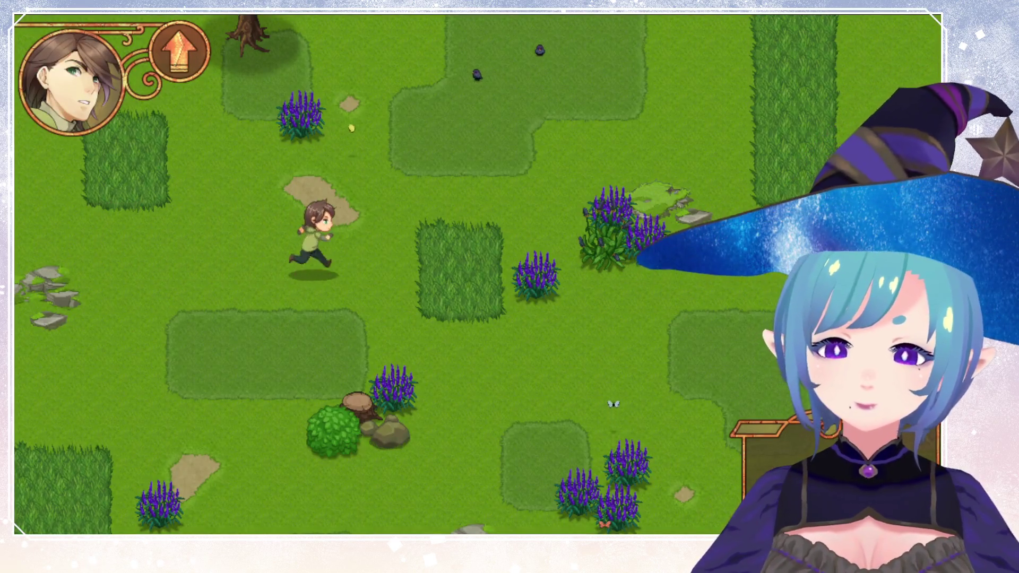
pyautogui.press('Right')
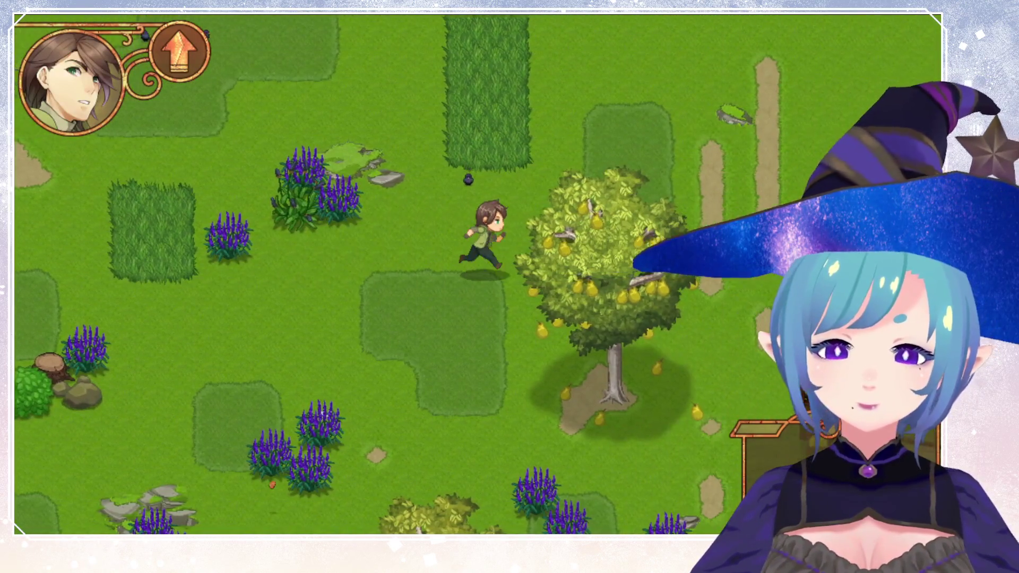
pyautogui.press('Right')
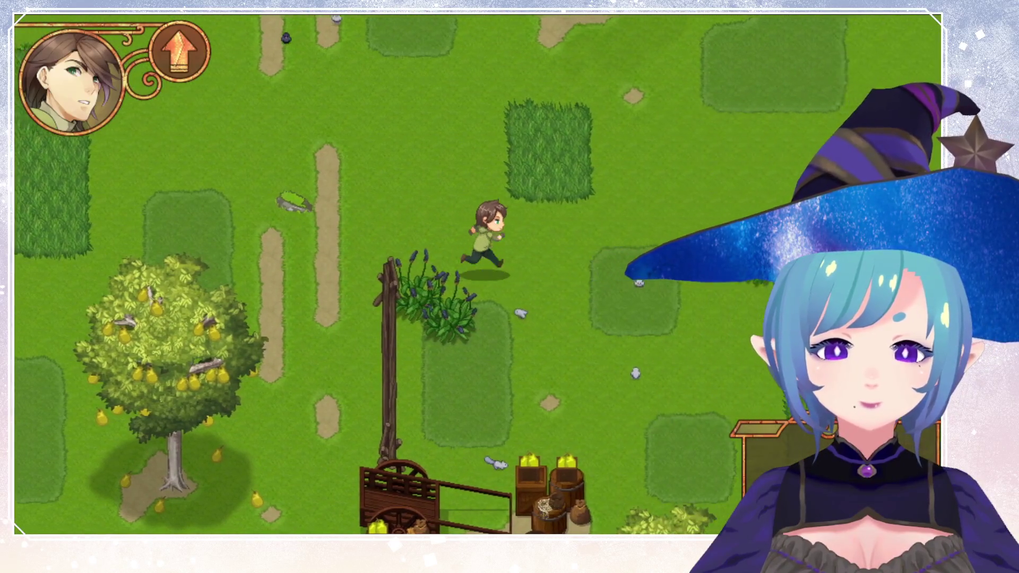
pyautogui.press('Left')
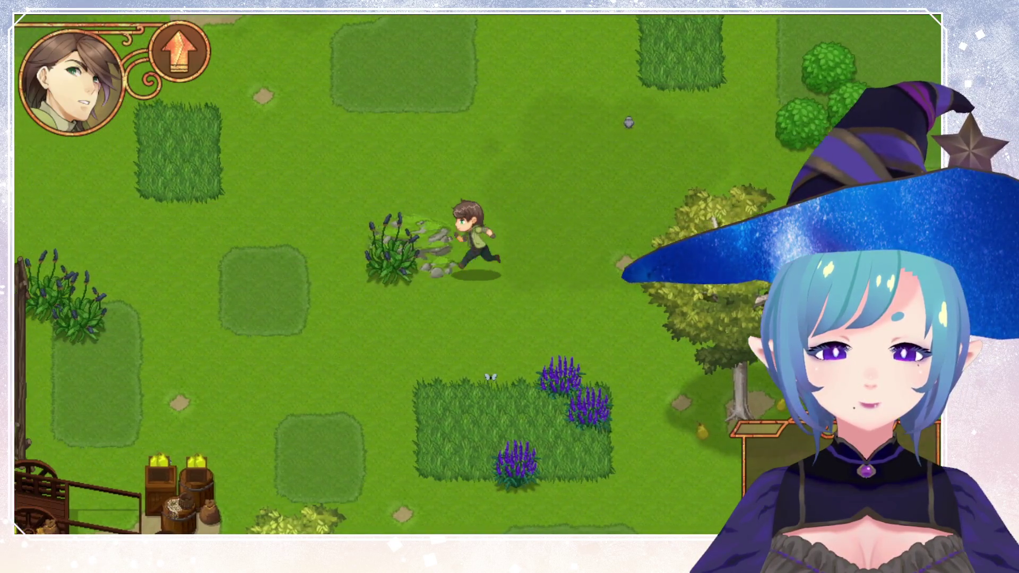
pyautogui.press('Up')
pyautogui.press('Down')
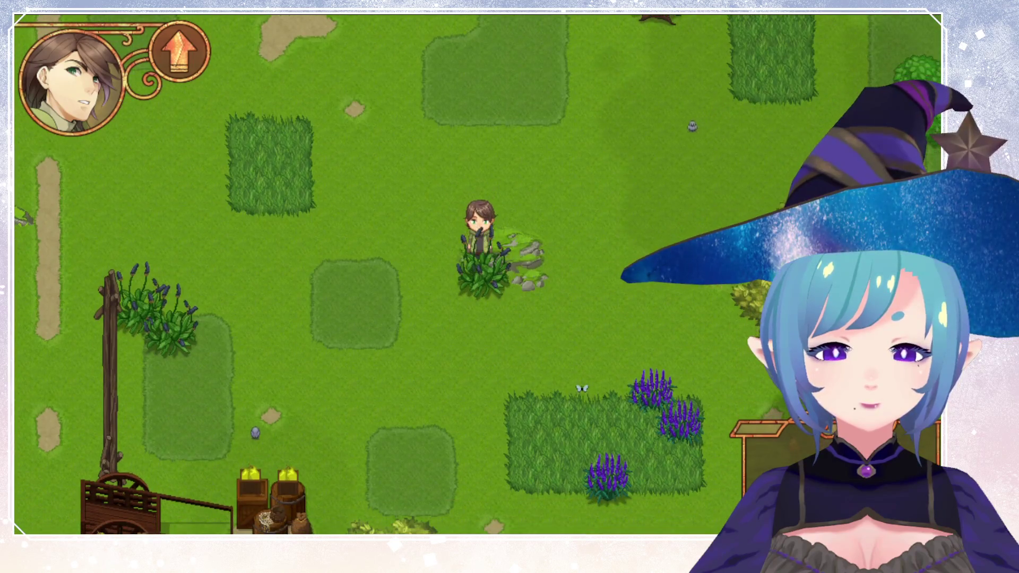
pyautogui.press('Right')
pyautogui.press('Right')
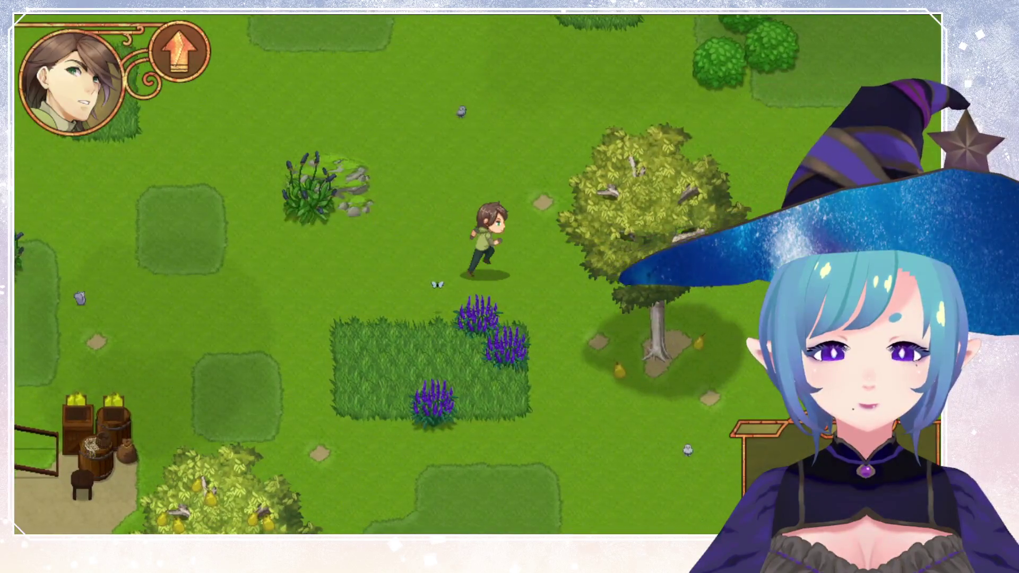
pyautogui.press('Right')
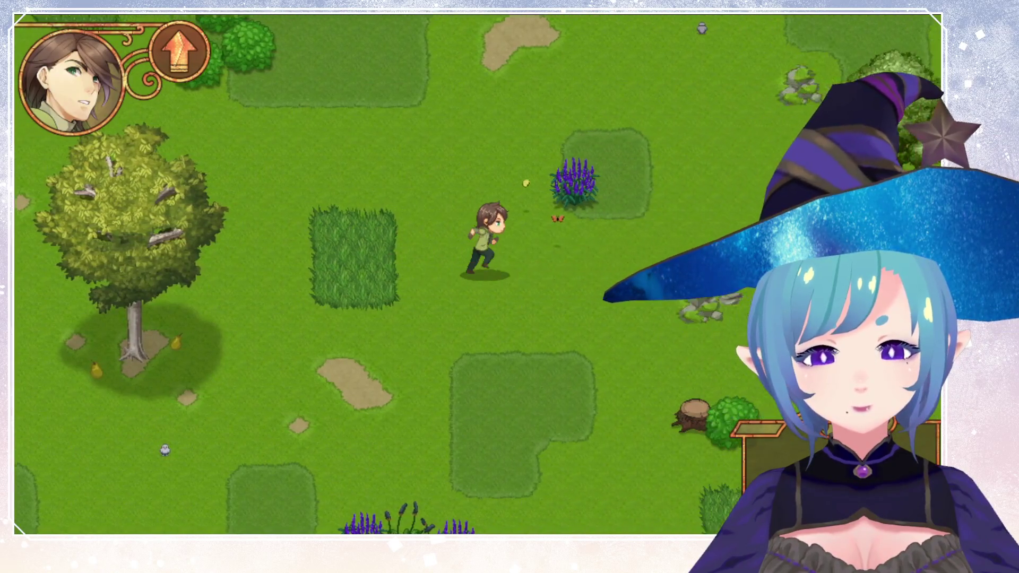
pyautogui.press('Right')
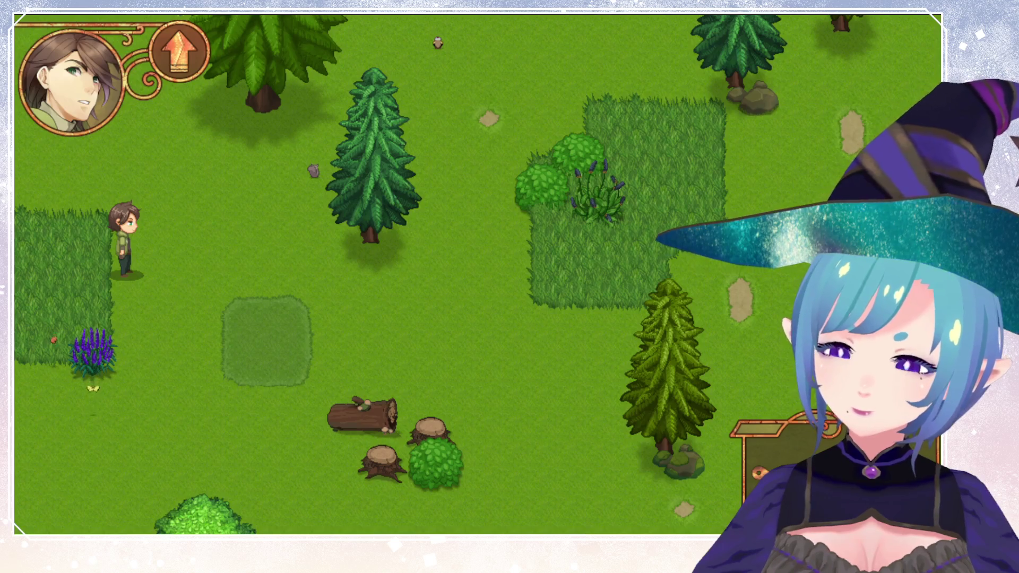
pyautogui.press('Right')
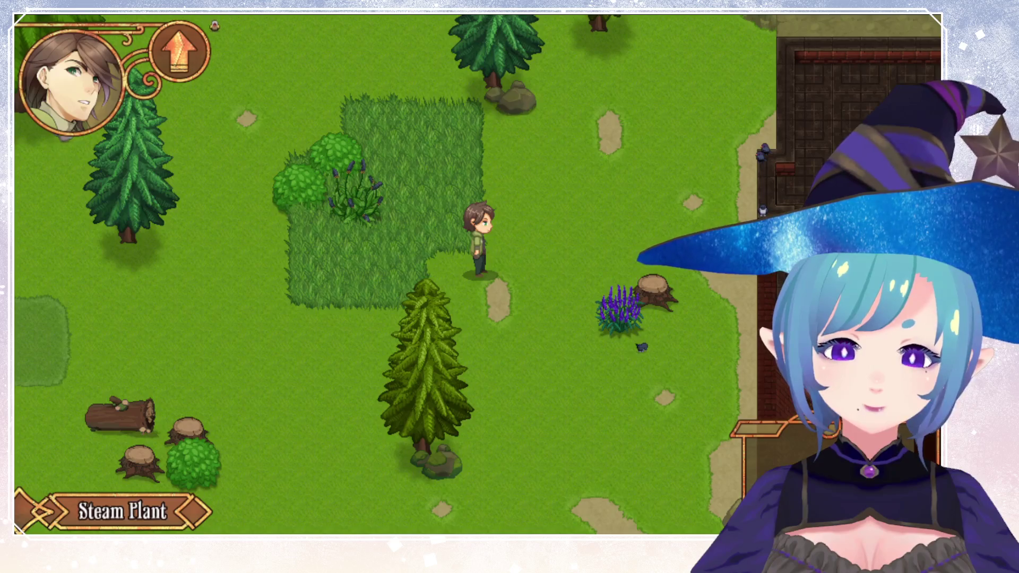
# Walk south through the Steam Plant forest and clearing toward the pond.
pyautogui.press('Down')
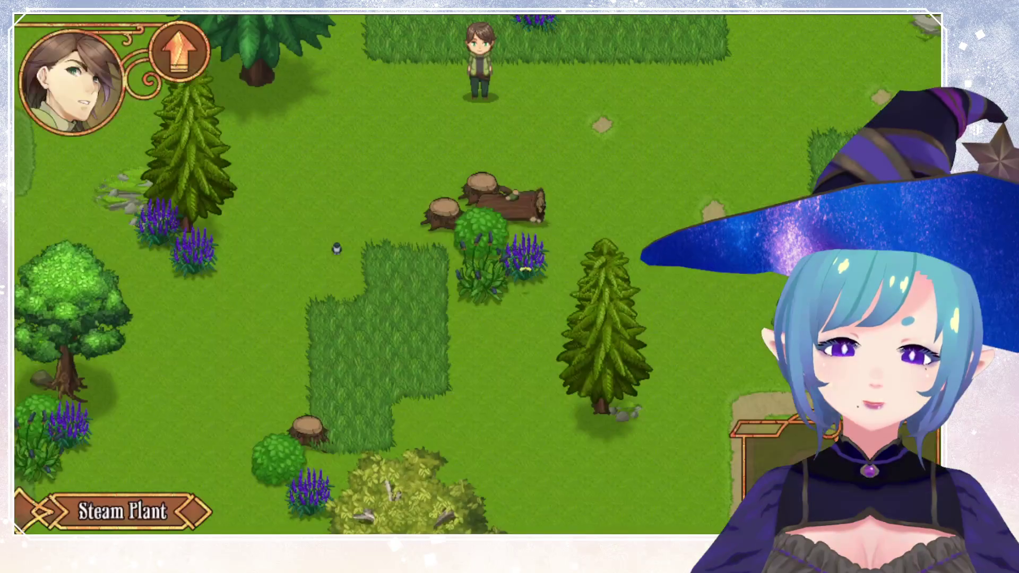
pyautogui.press('Down')
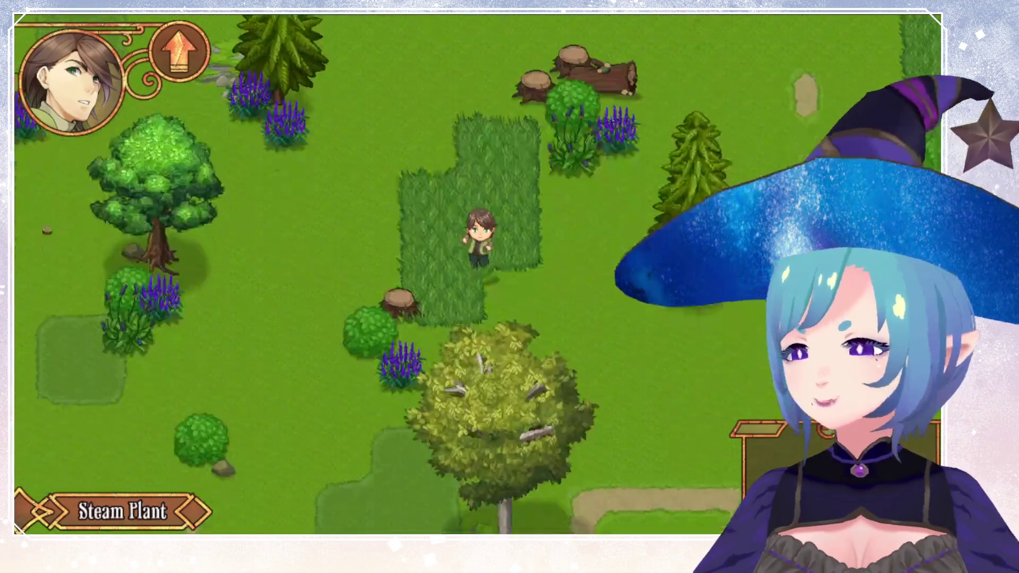
pyautogui.press('Up')
pyautogui.press('Left')
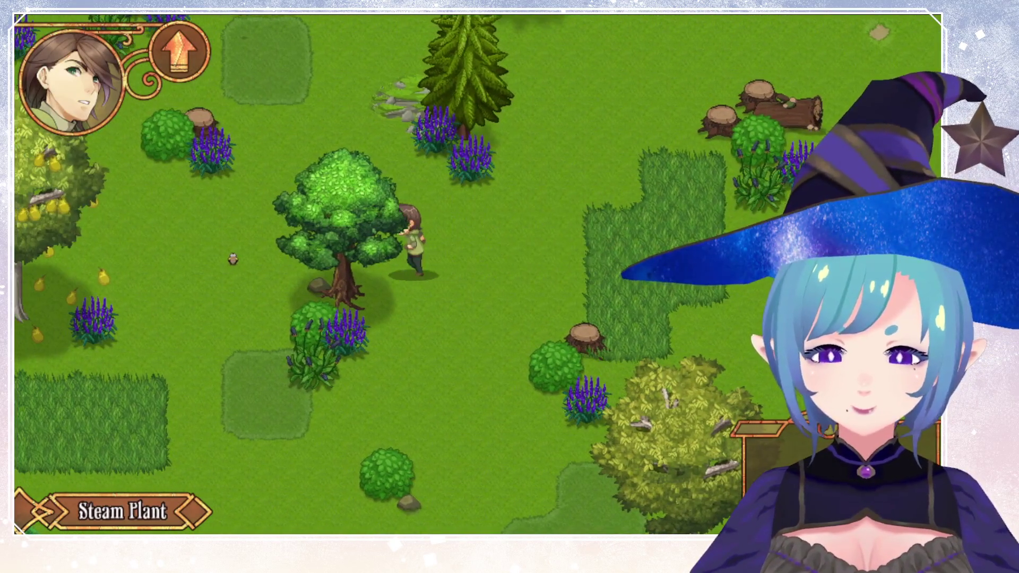
pyautogui.press('Down')
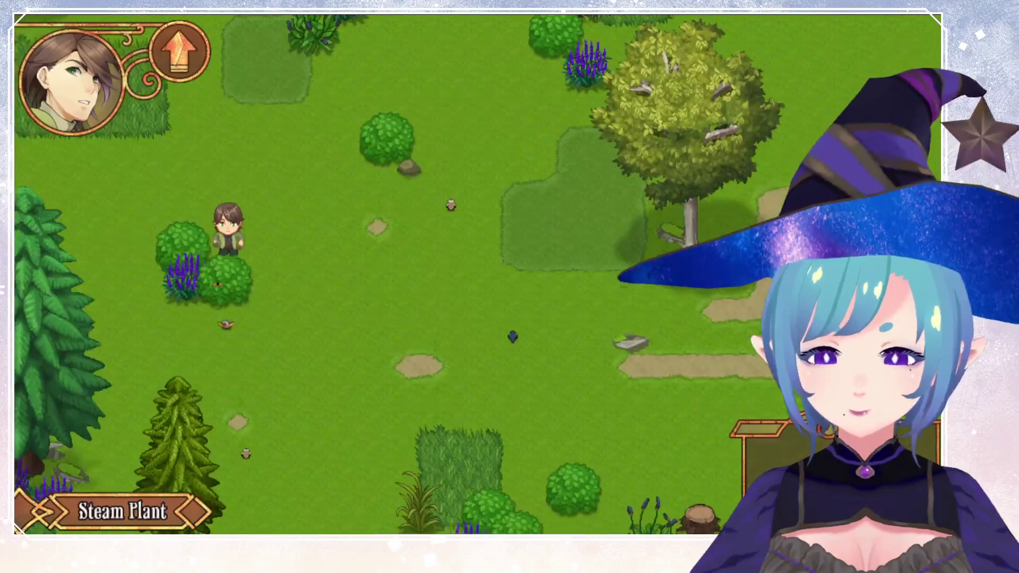
pyautogui.press('Down')
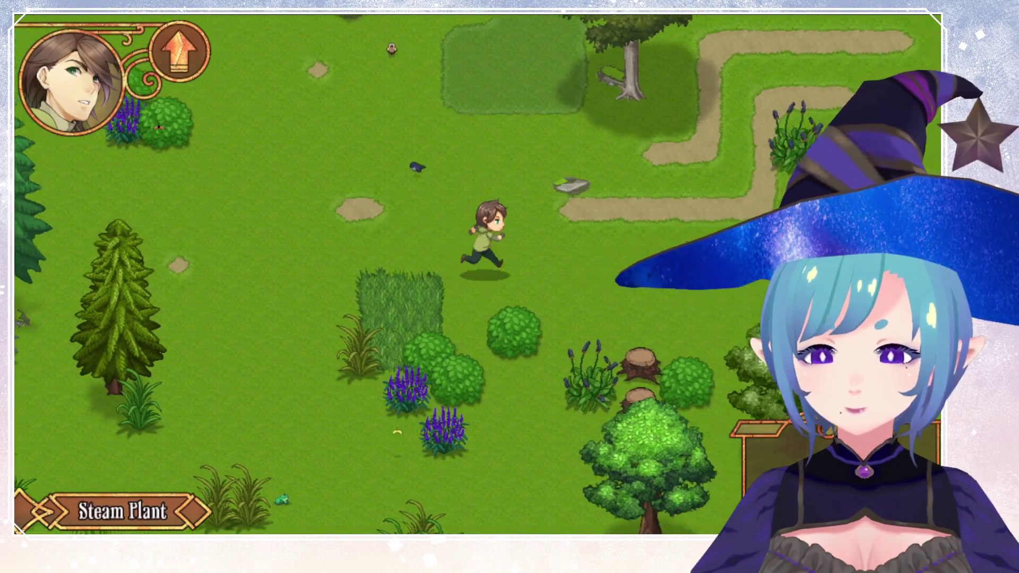
pyautogui.press('Right')
pyautogui.press('Down')
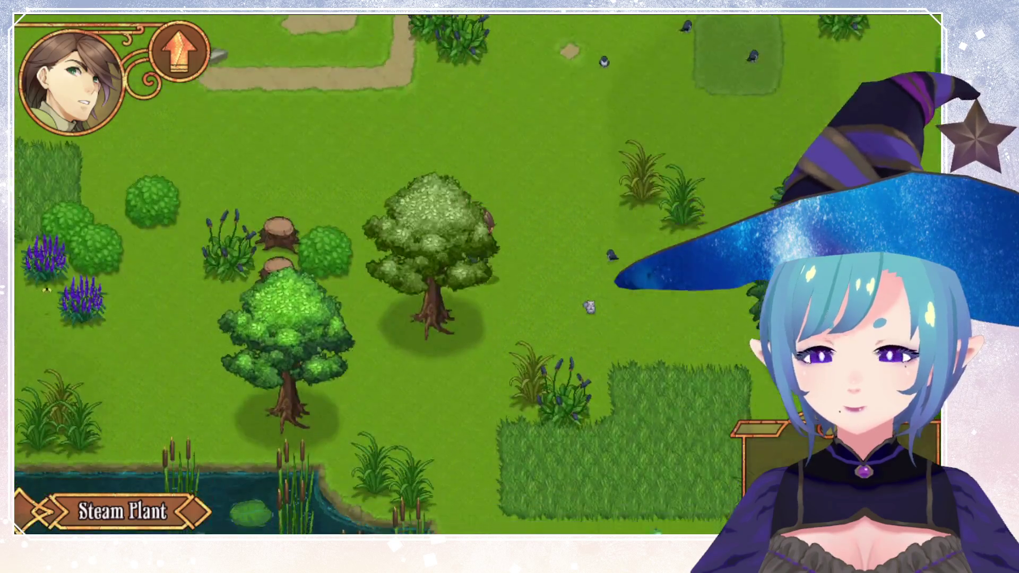
pyautogui.press('Right')
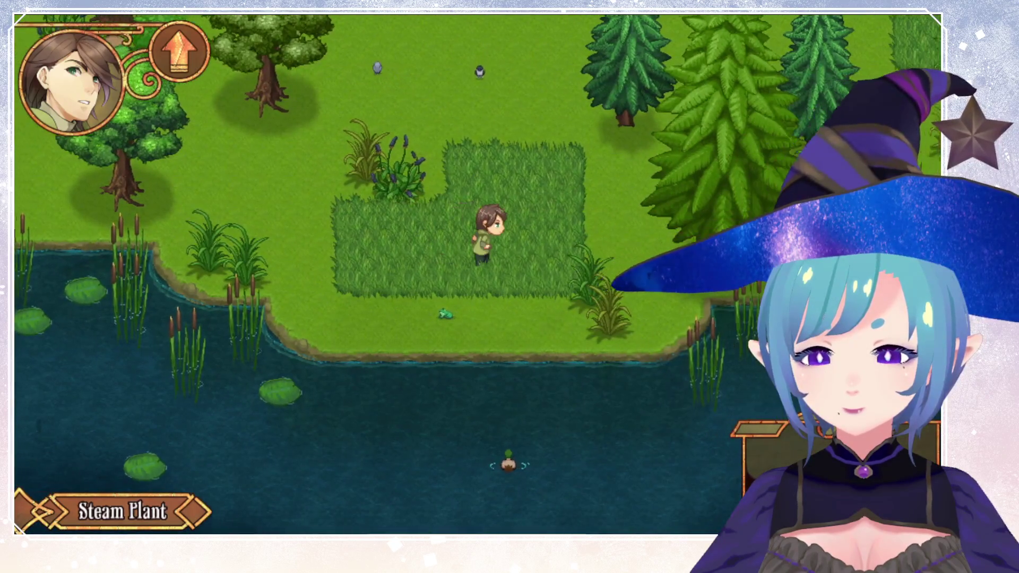
# Walk along the pond shore to view the fish, then quit the playtest.
pyautogui.press('Up')
pyautogui.press('Left')
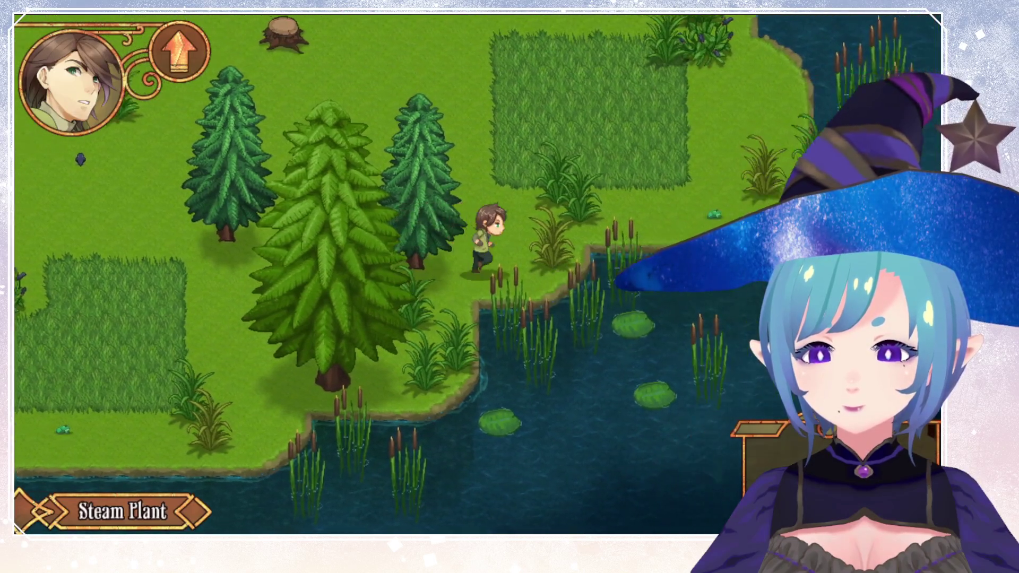
pyautogui.press('Up')
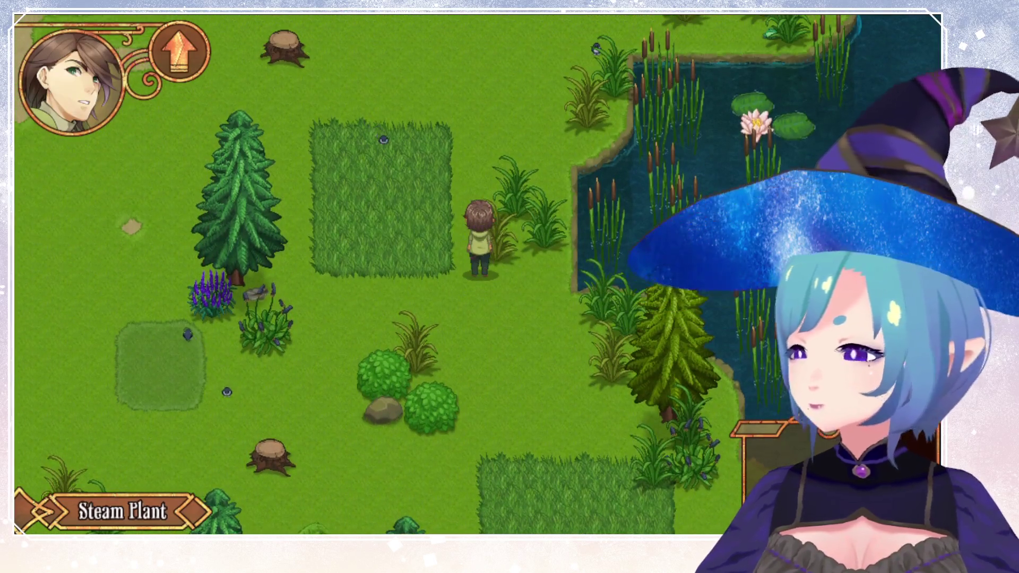
pyautogui.press('Up')
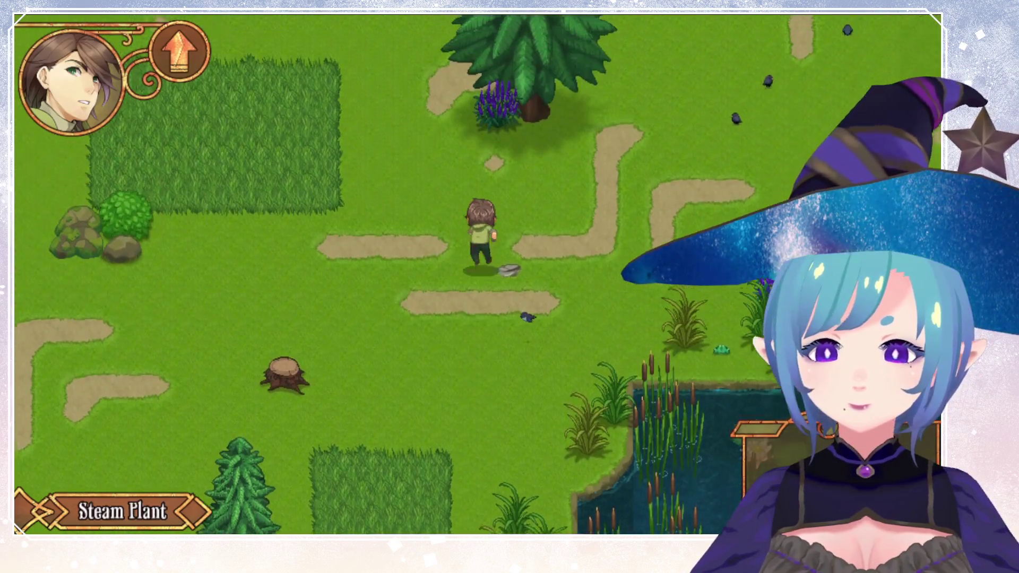
pyautogui.press('Right')
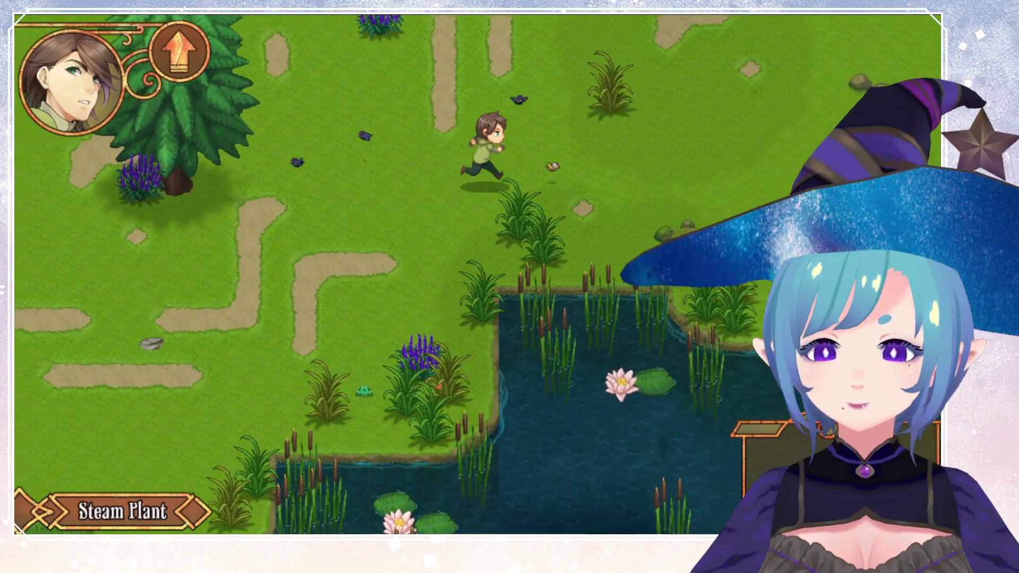
pyautogui.press('Right')
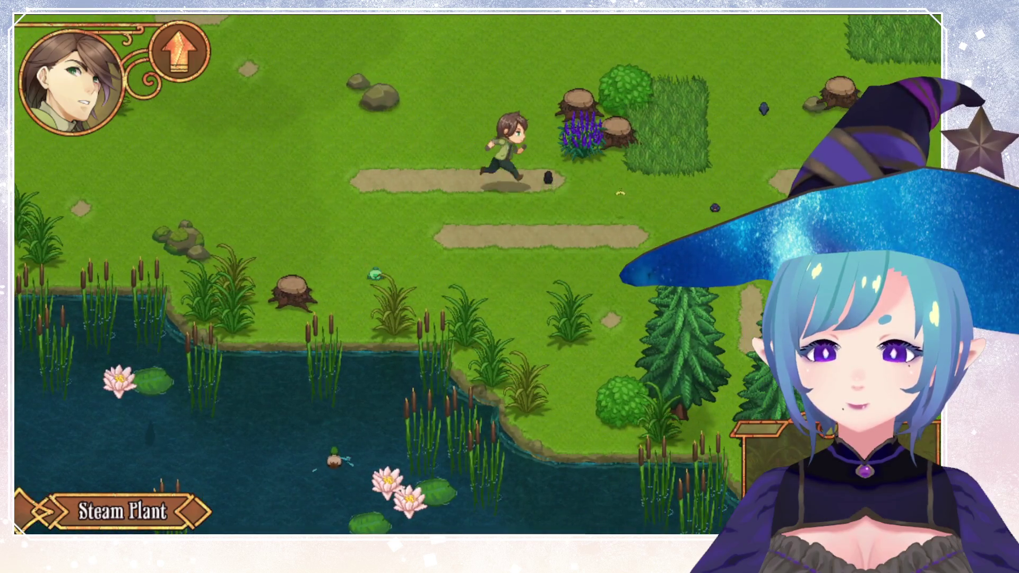
pyautogui.press('Down')
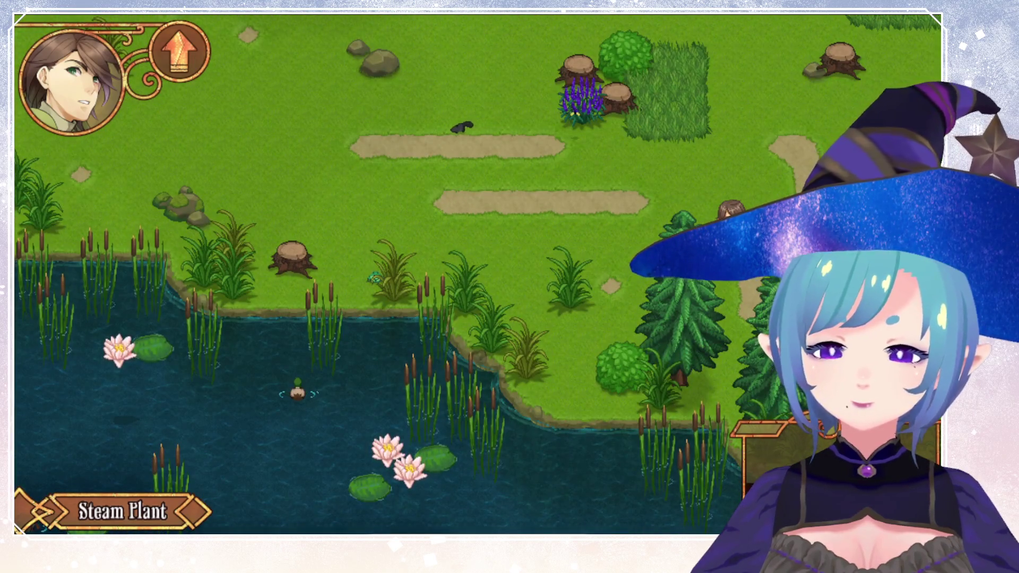
pyautogui.press('Down')
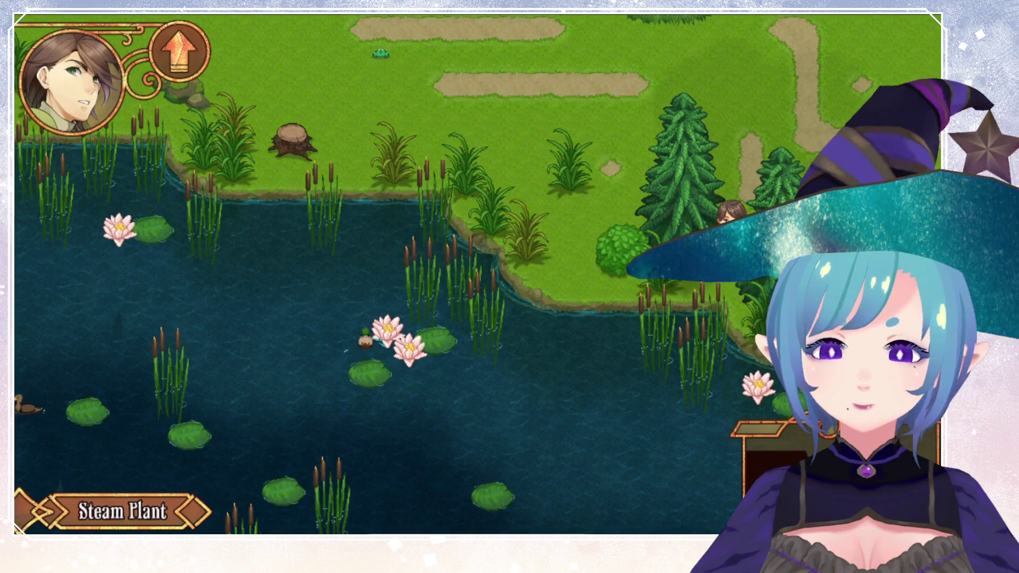
pyautogui.hotkey('alt', 'F4')
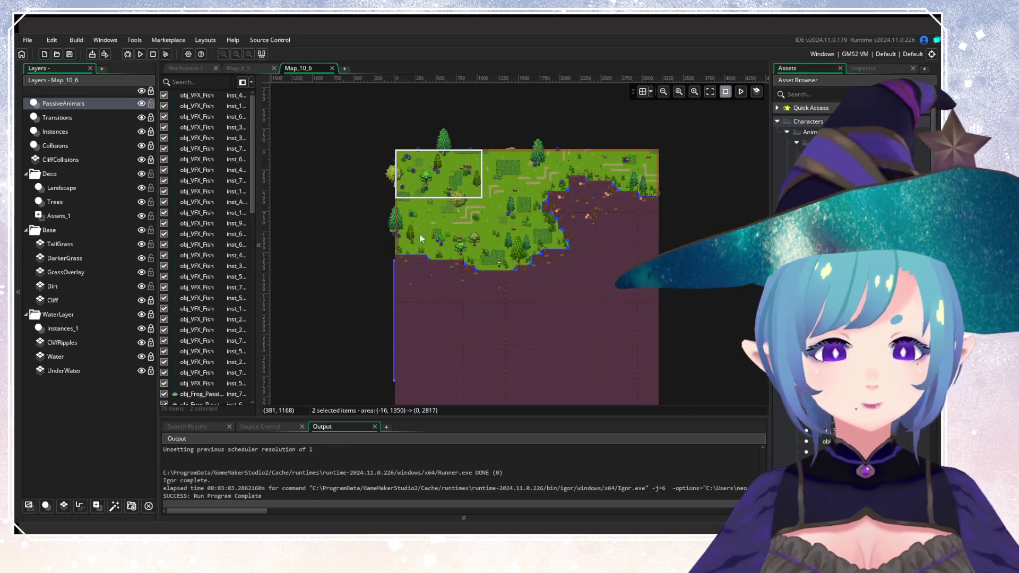